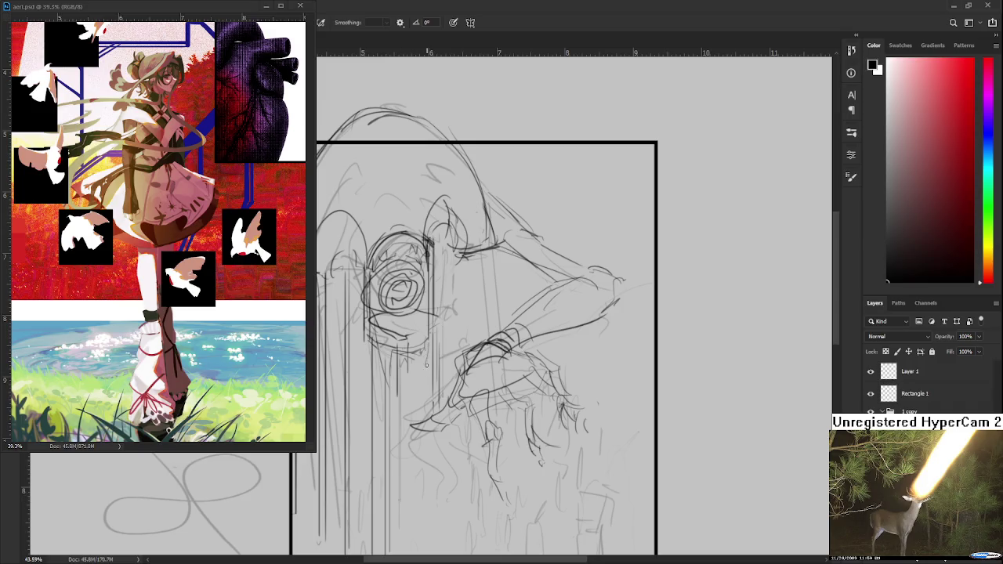
# Add a short vertical pencil stroke among the drip lines under the rose, then zoom and nudge the view.
pyautogui.moveTo(427, 418)
pyautogui.mouseDown()
pyautogui.moveTo(426, 327)
pyautogui.moveTo(443, 336)
pyautogui.moveTo(437, 368)
pyautogui.mouseUp()
pyautogui.scroll(-2, 409, 380)
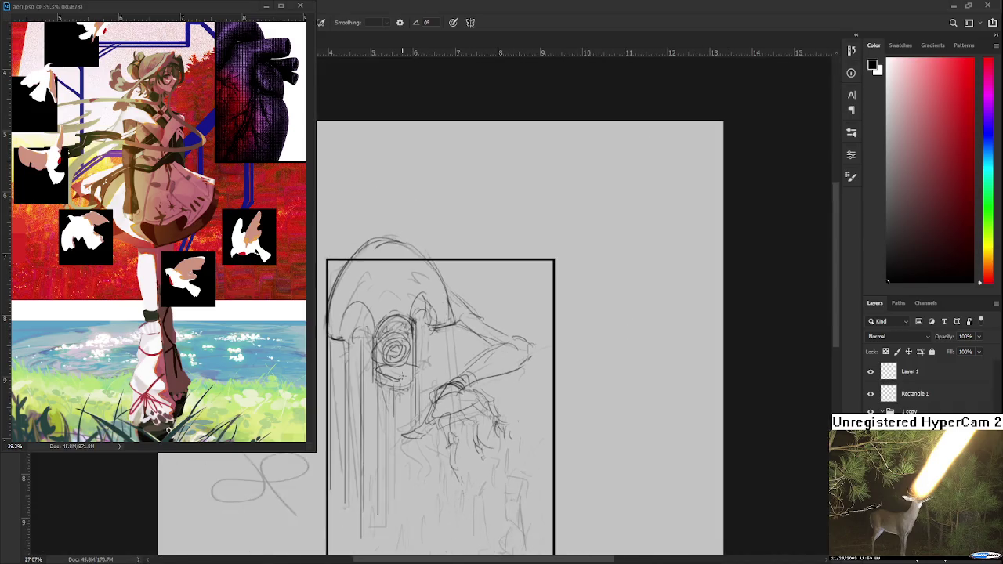
pyautogui.scroll(3, 406, 353)
pyautogui.moveTo(405, 332); pyautogui.dragTo(426, 337)
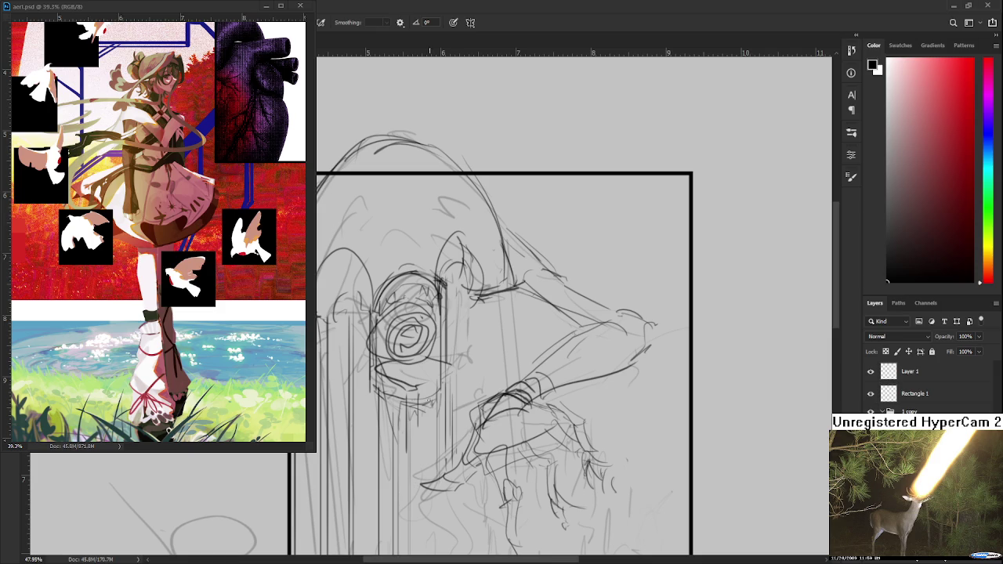
pyautogui.scroll(-3, 430, 401)
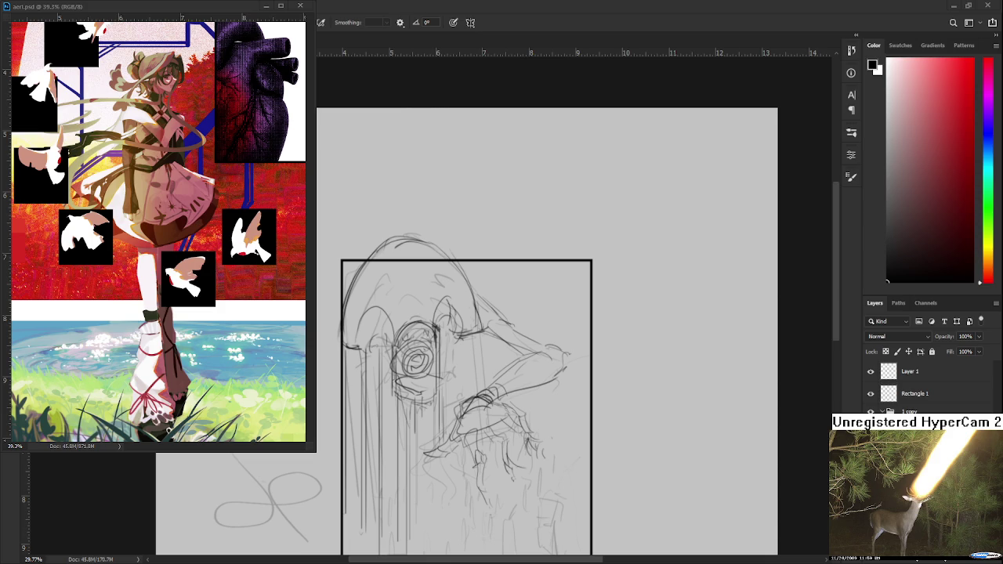
pyautogui.hotkey('ctrl', 'v')
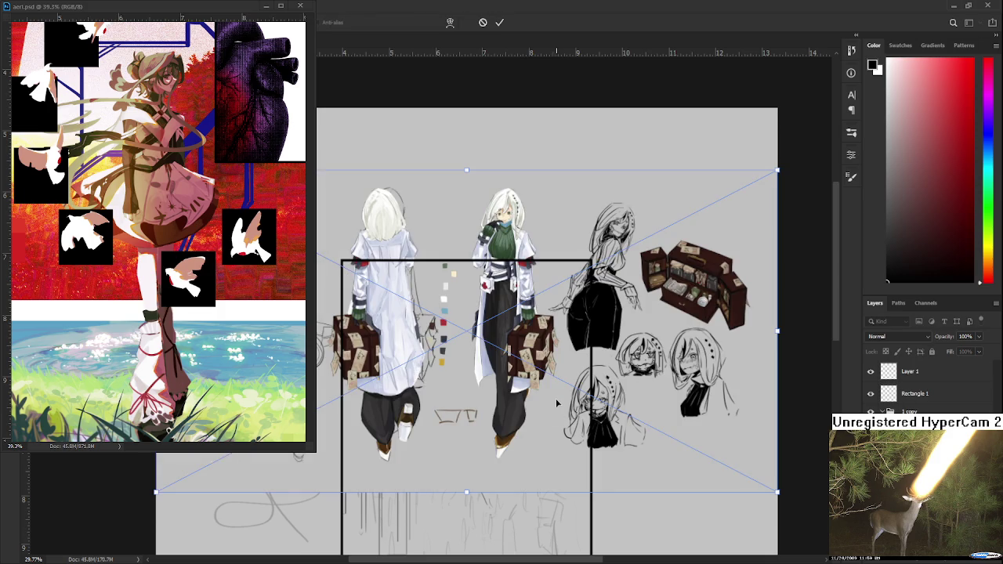
pyautogui.press('Return')
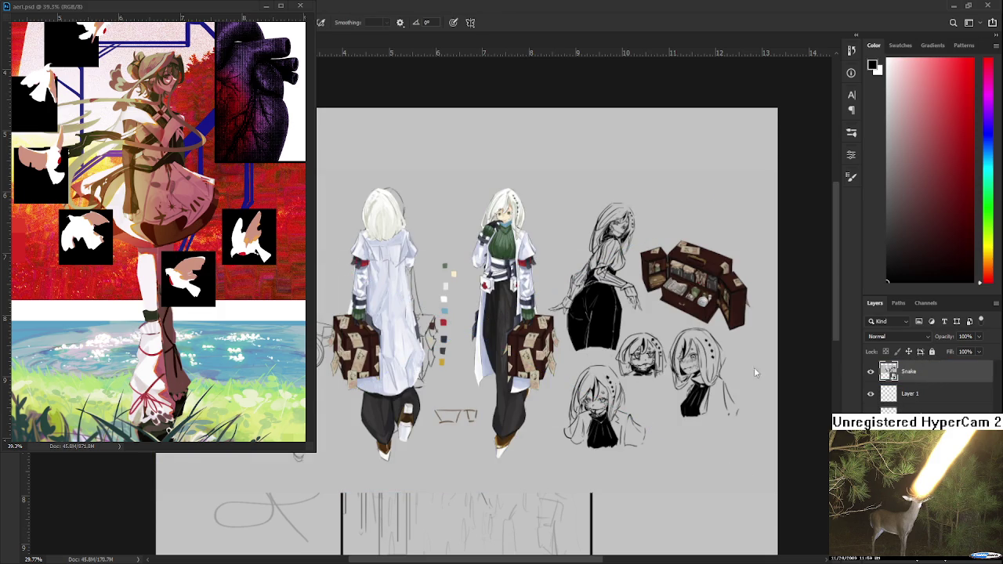
pyautogui.scroll(1, 600, 368)
pyautogui.scroll(2, 529, 394)
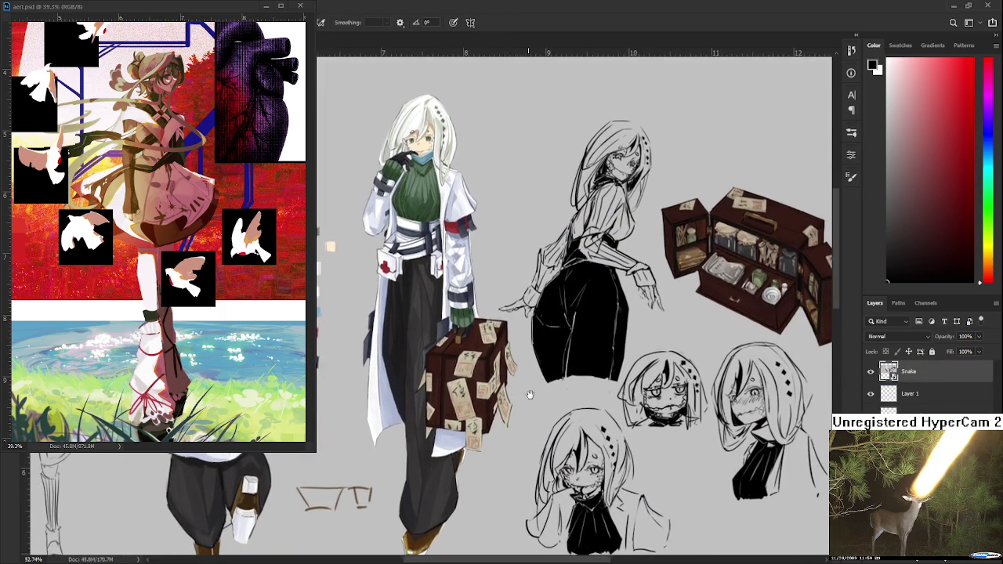
pyautogui.moveTo(529, 394); pyautogui.dragTo(537, 394)
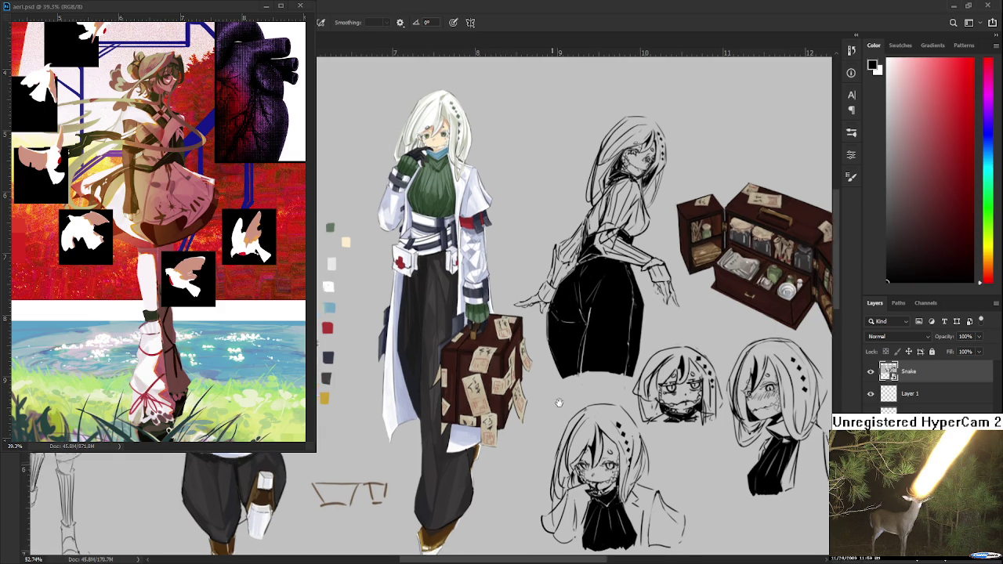
pyautogui.moveTo(588, 359); pyautogui.dragTo(619, 382)
pyautogui.scroll(-3, 619, 382)
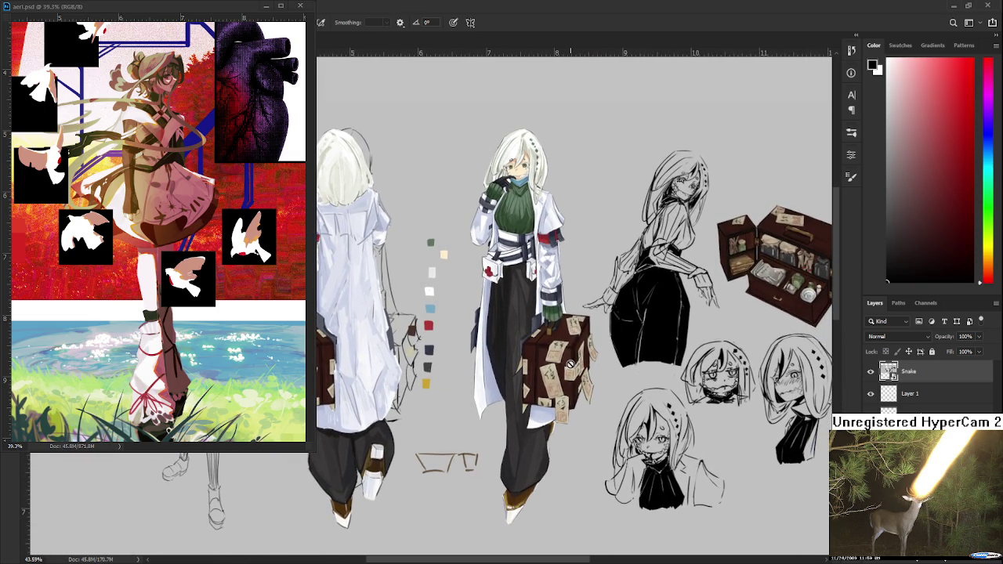
pyautogui.scroll(3, 524, 230)
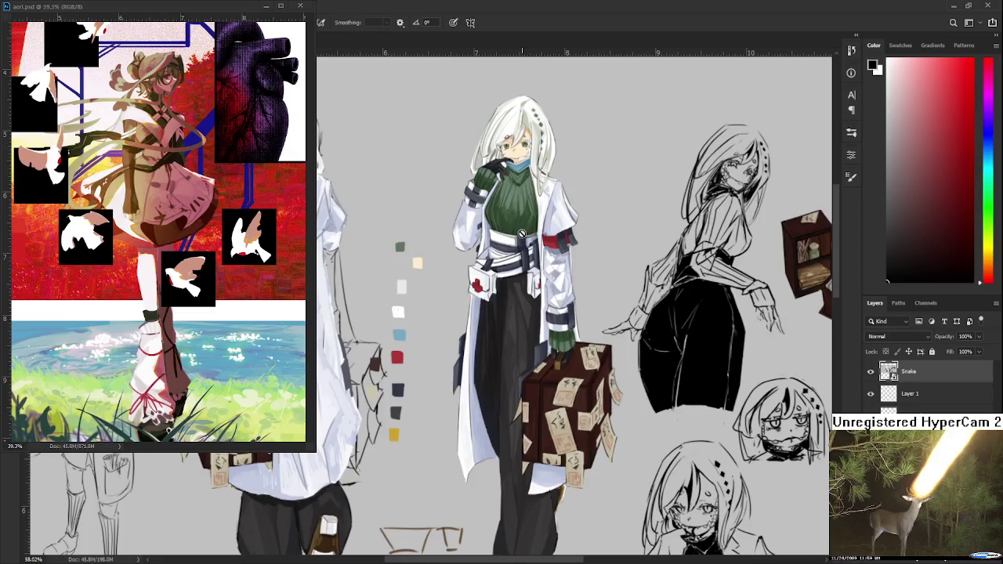
pyautogui.scroll(-1, 524, 231)
pyautogui.moveTo(682, 470); pyautogui.dragTo(548, 338)
pyautogui.scroll(2, 548, 338)
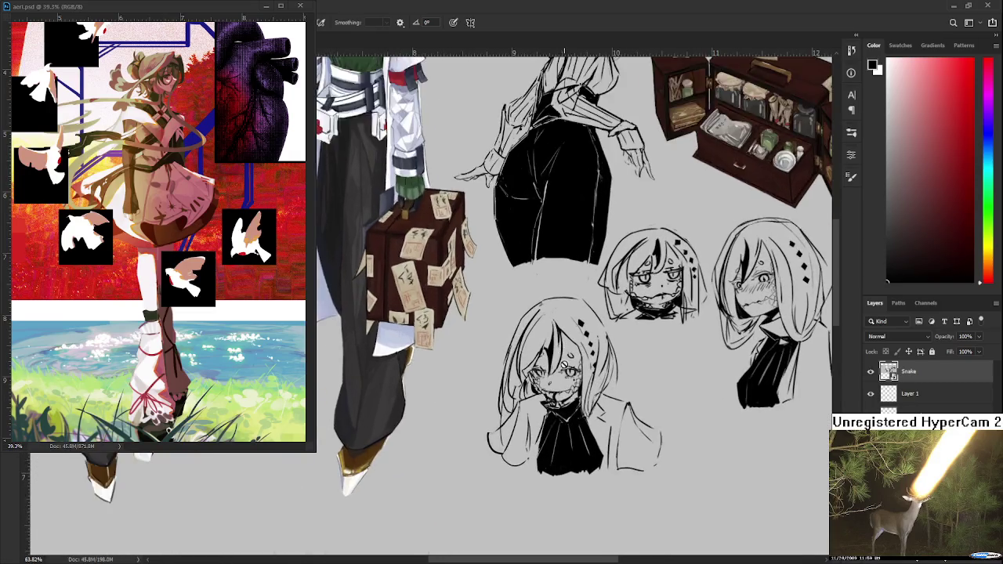
pyautogui.scroll(2, 556, 360)
pyautogui.scroll(2, 565, 377)
pyautogui.scroll(2, 547, 426)
pyautogui.scroll(-1, 547, 425)
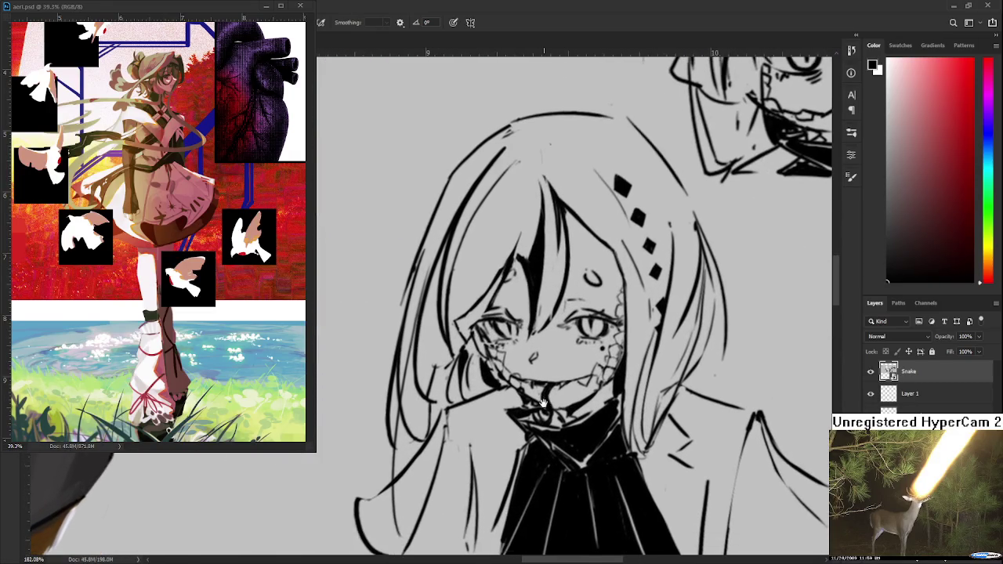
pyautogui.scroll(-1, 547, 420)
pyautogui.scroll(-1, 546, 407)
pyautogui.scroll(-1, 546, 395)
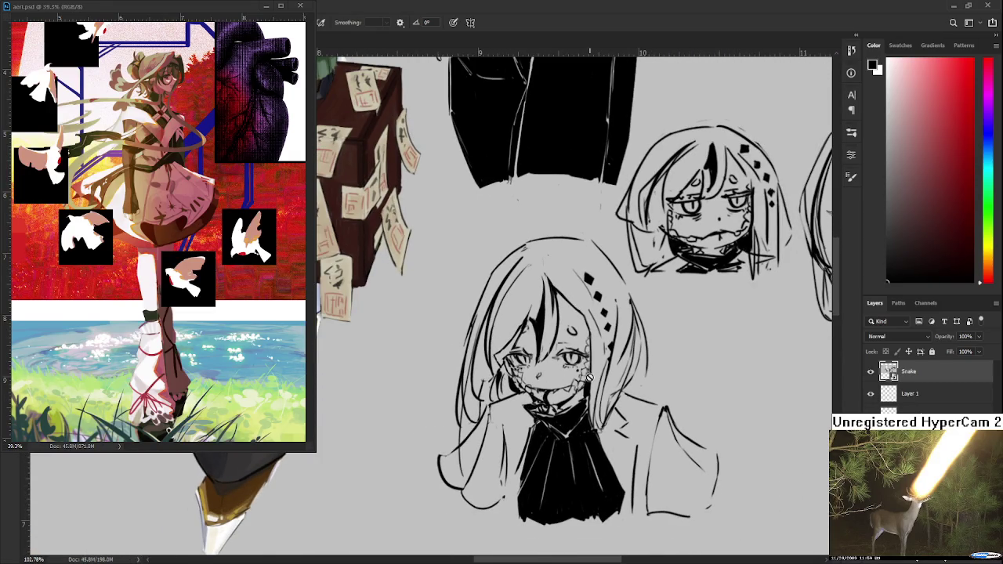
pyautogui.scroll(1, 523, 403)
pyautogui.scroll(-1, 521, 402)
pyautogui.scroll(-2, 520, 402)
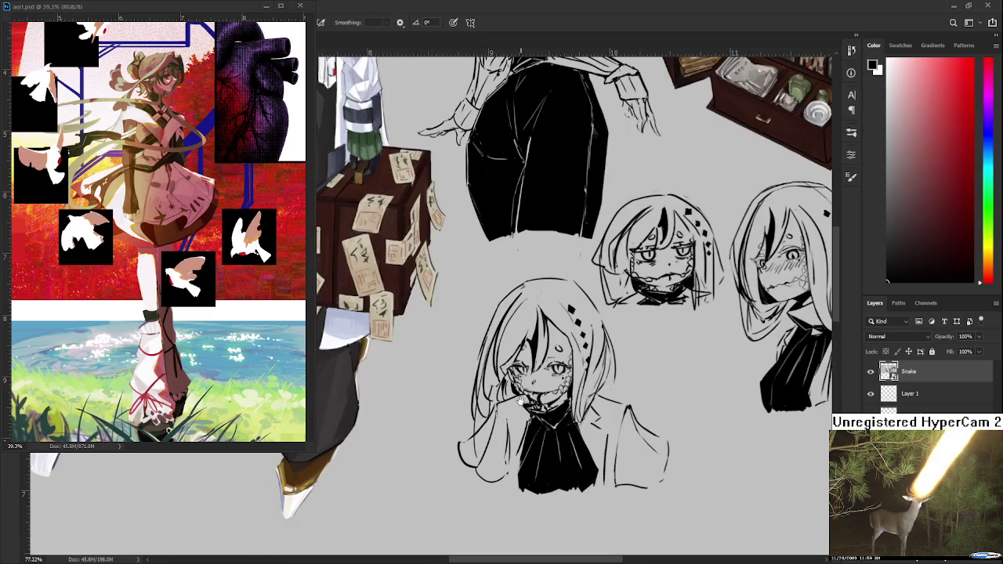
pyautogui.scroll(1, 549, 408)
pyautogui.scroll(1, 580, 414)
pyautogui.scroll(1, 615, 421)
pyautogui.moveTo(616, 419); pyautogui.dragTo(584, 428)
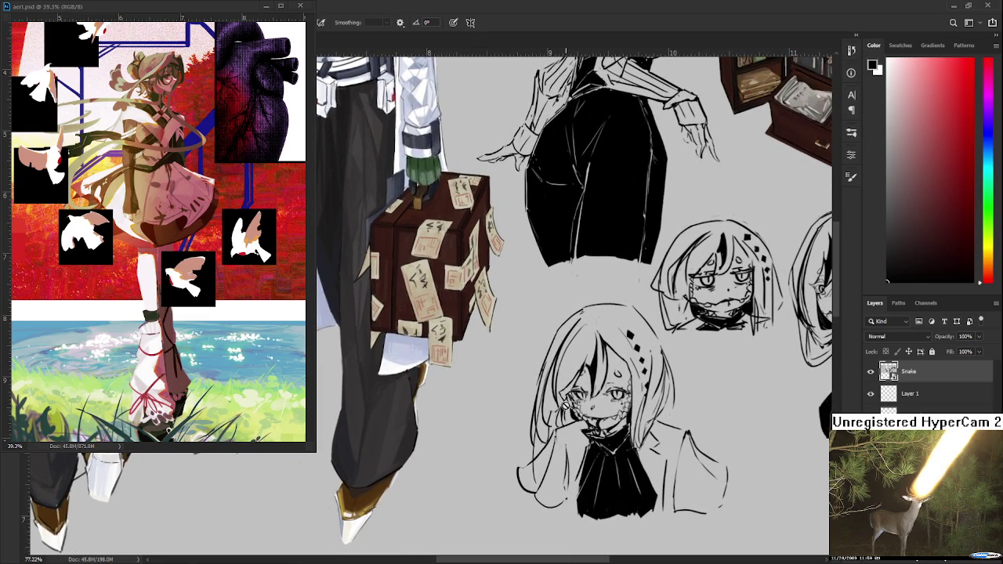
pyautogui.scroll(-1, 583, 429)
pyautogui.scroll(-1, 804, 415)
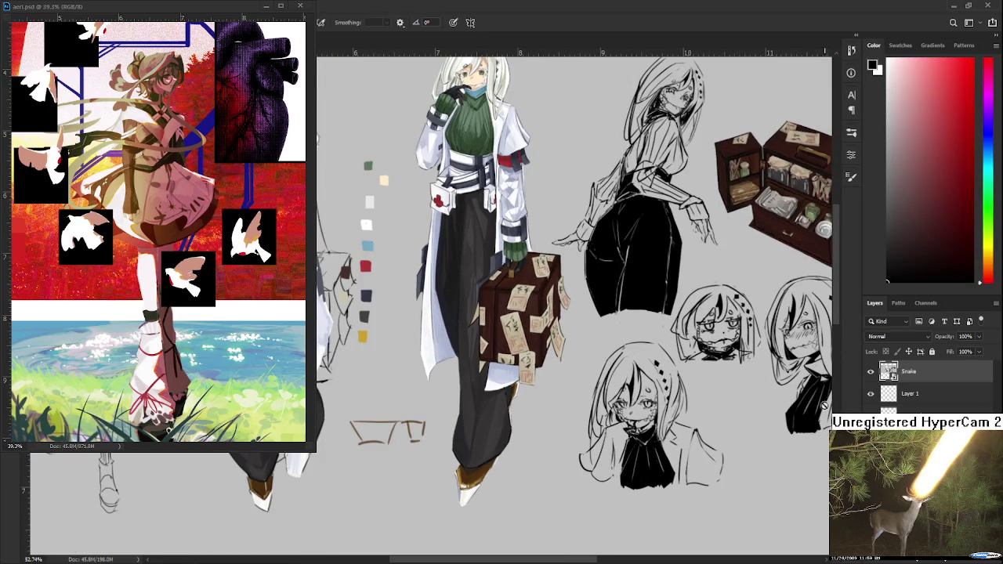
pyautogui.hotkey('ctrl', 'Tab')
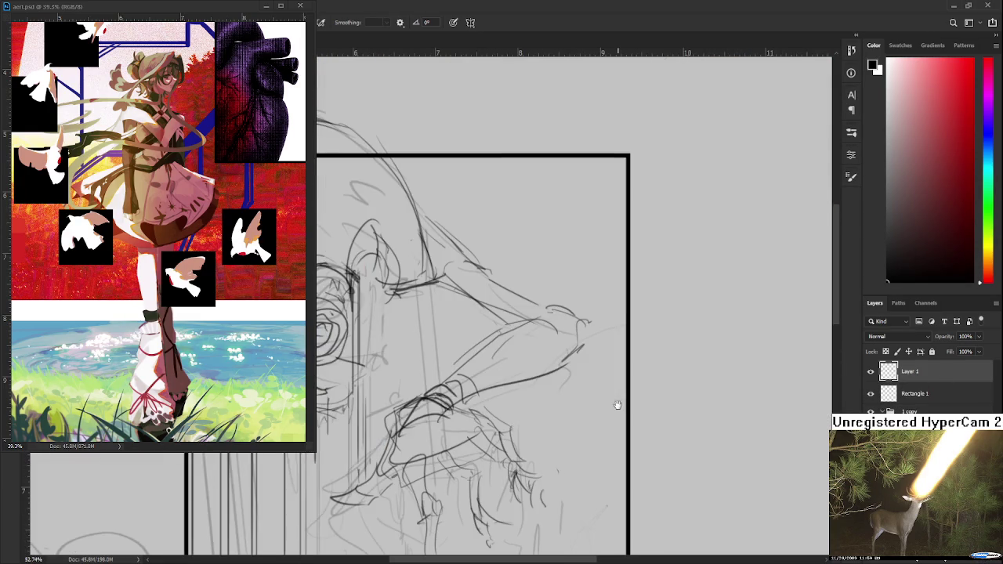
# Extend the drip lines below the rose with a long thin vertical stroke.
pyautogui.scroll(-1, 618, 405)
pyautogui.scroll(-1, 685, 352)
pyautogui.scroll(-1, 639, 404)
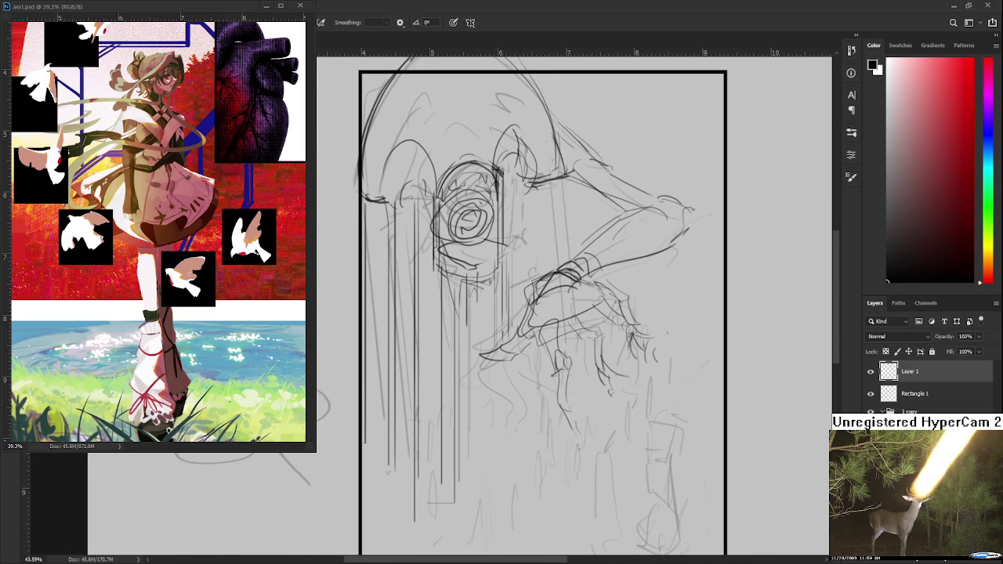
pyautogui.scroll(1, 469, 313)
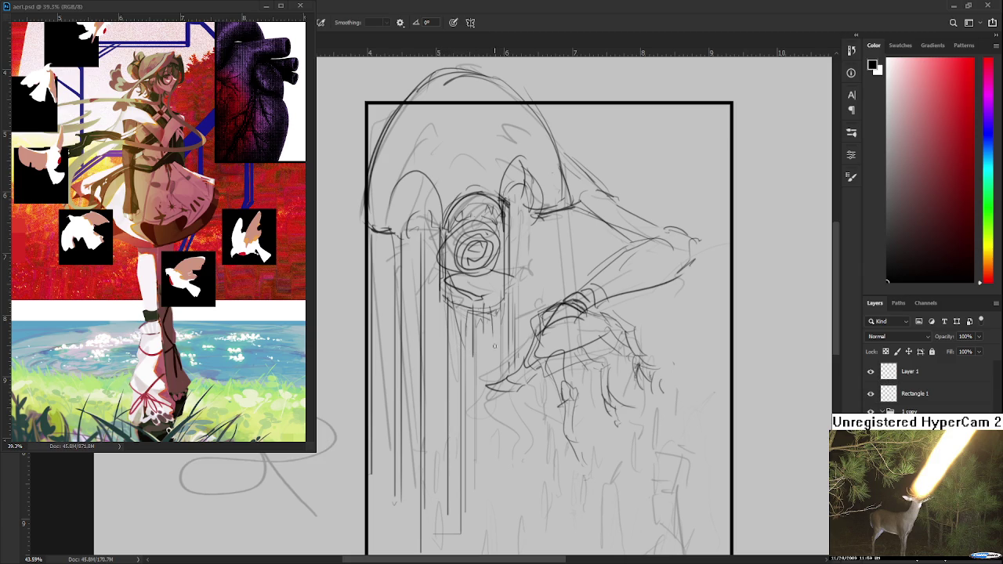
pyautogui.moveTo(490, 297); pyautogui.dragTo(491, 389)
# Add two short vertical pencil strokes under the drip lines.
pyautogui.press('e')
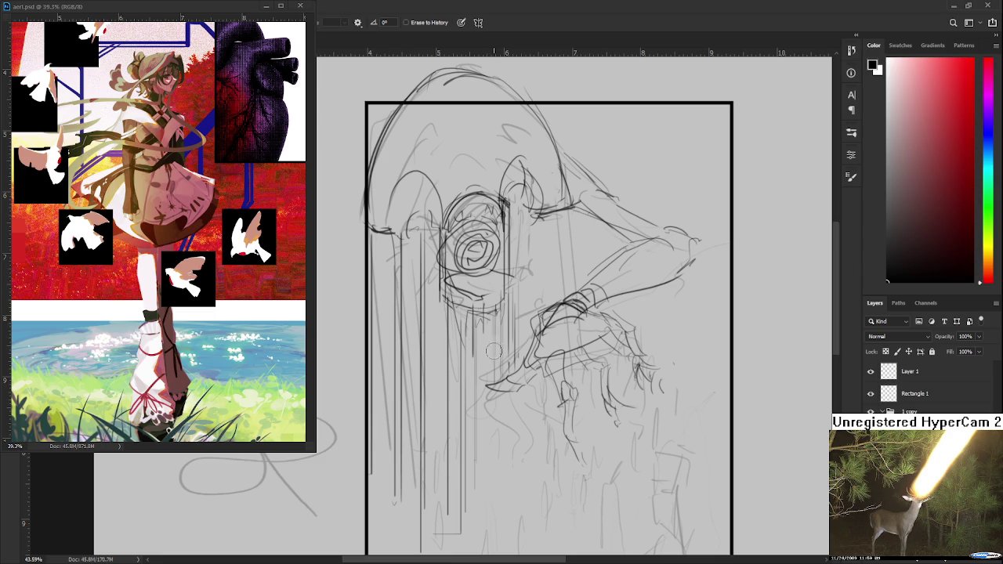
pyautogui.press('b')
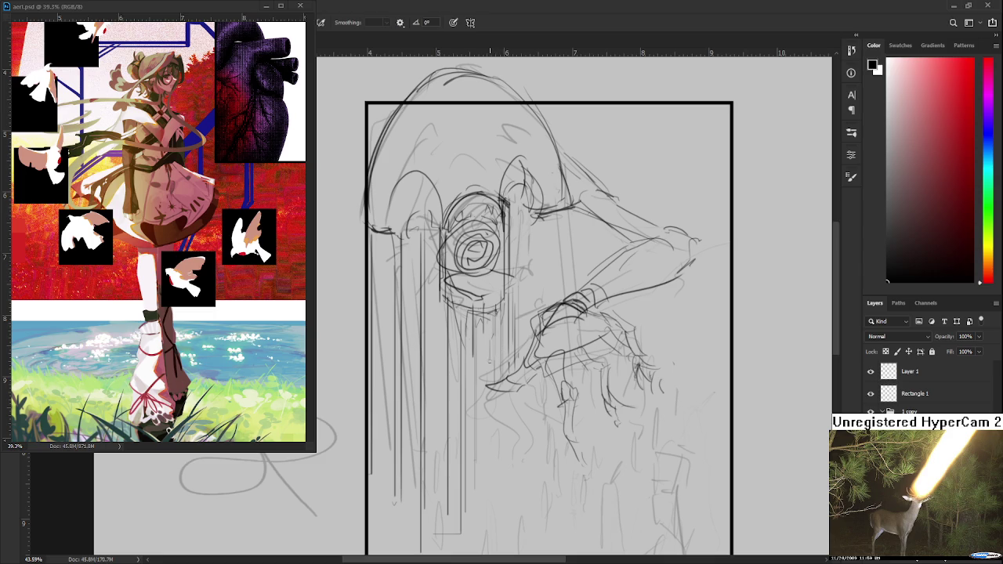
pyautogui.moveTo(493, 346)
pyautogui.mouseDown()
pyautogui.moveTo(492, 382)
pyautogui.moveTo(490, 373)
pyautogui.mouseUp()
pyautogui.moveTo(490, 315); pyautogui.dragTo(489, 330)
# Pan and zoom the view onto the area right of the figure's head.
pyautogui.moveTo(477, 265); pyautogui.dragTo(508, 338)
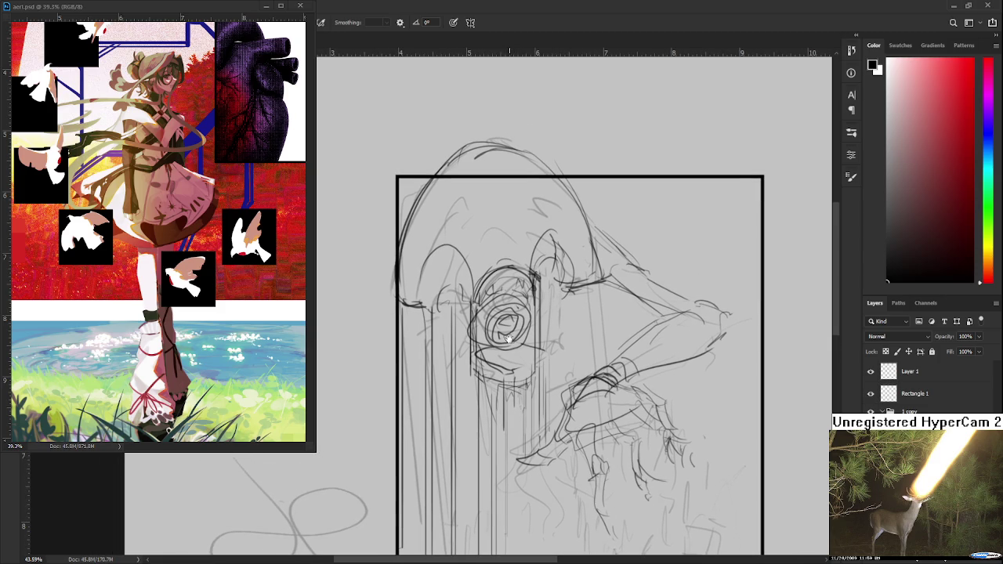
pyautogui.scroll(-3, 508, 338)
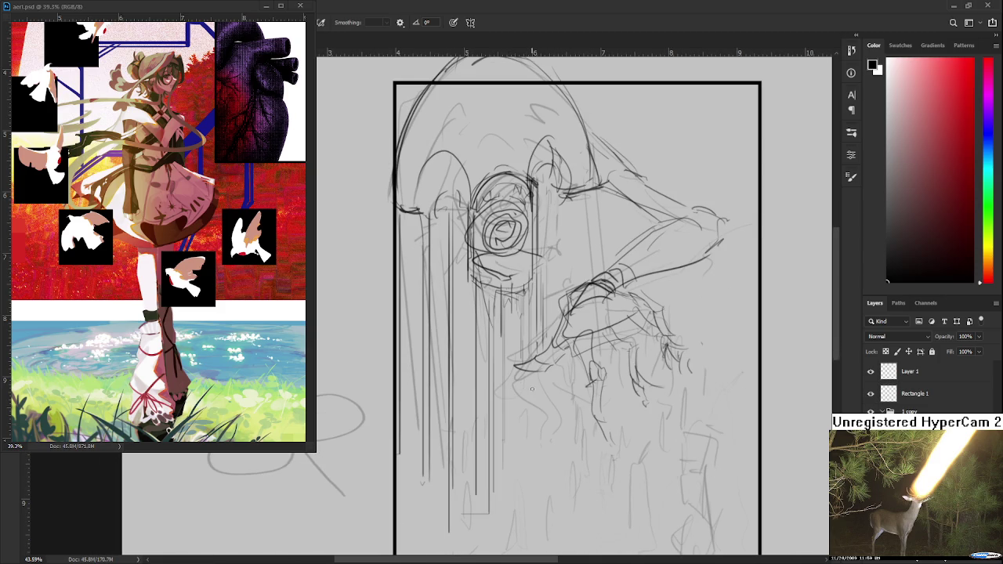
pyautogui.scroll(-1, 584, 392)
pyautogui.scroll(1, 584, 392)
pyautogui.scroll(-1, 584, 396)
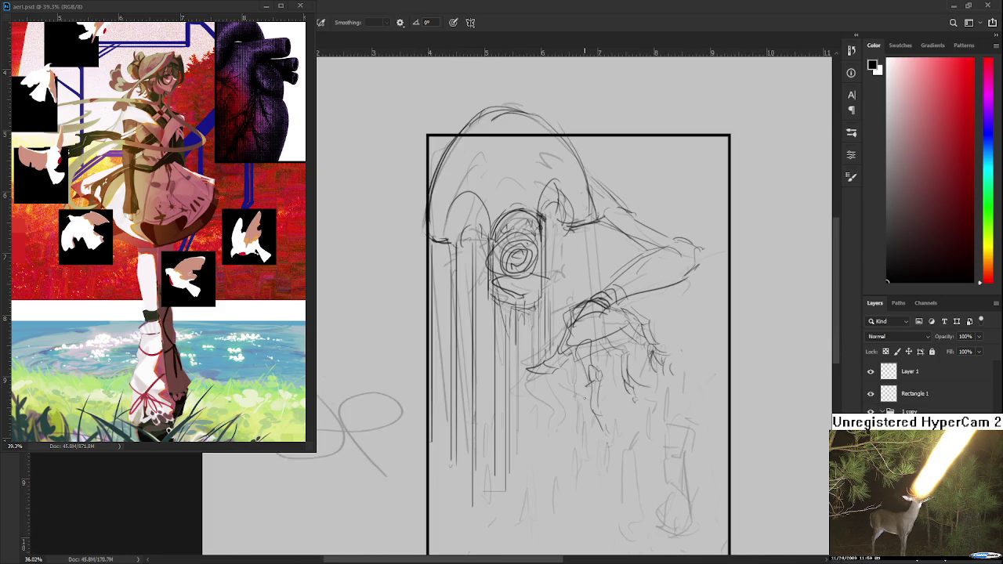
pyautogui.scroll(-1, 547, 376)
pyautogui.scroll(1, 546, 376)
pyautogui.moveTo(597, 379); pyautogui.dragTo(546, 376)
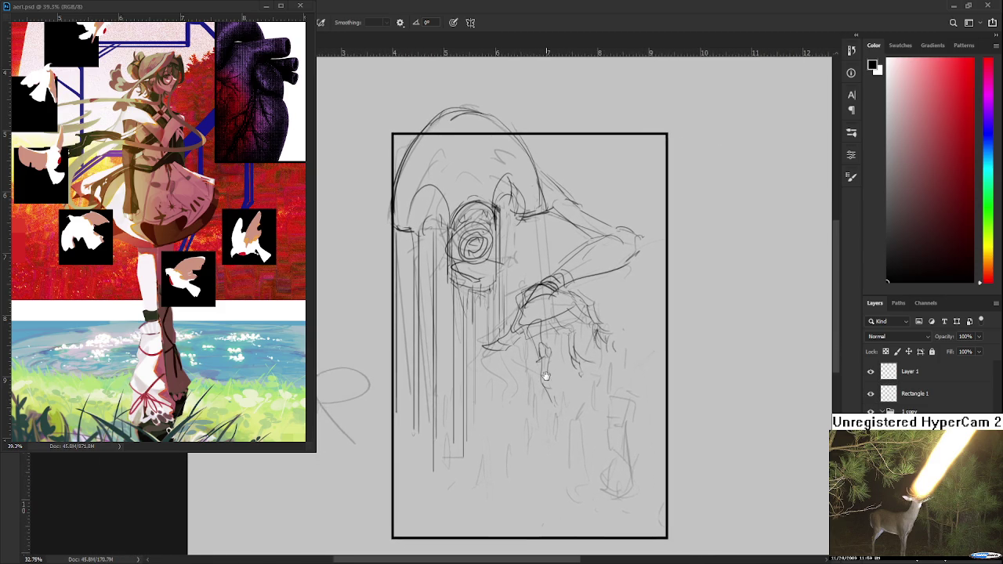
pyautogui.scroll(-1, 546, 377)
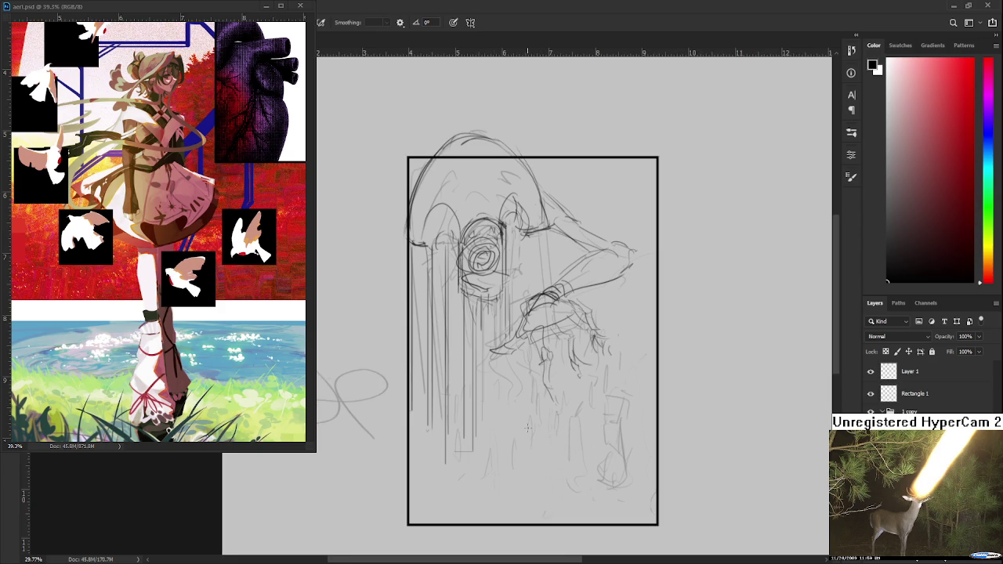
pyautogui.moveTo(534, 439); pyautogui.dragTo(550, 454)
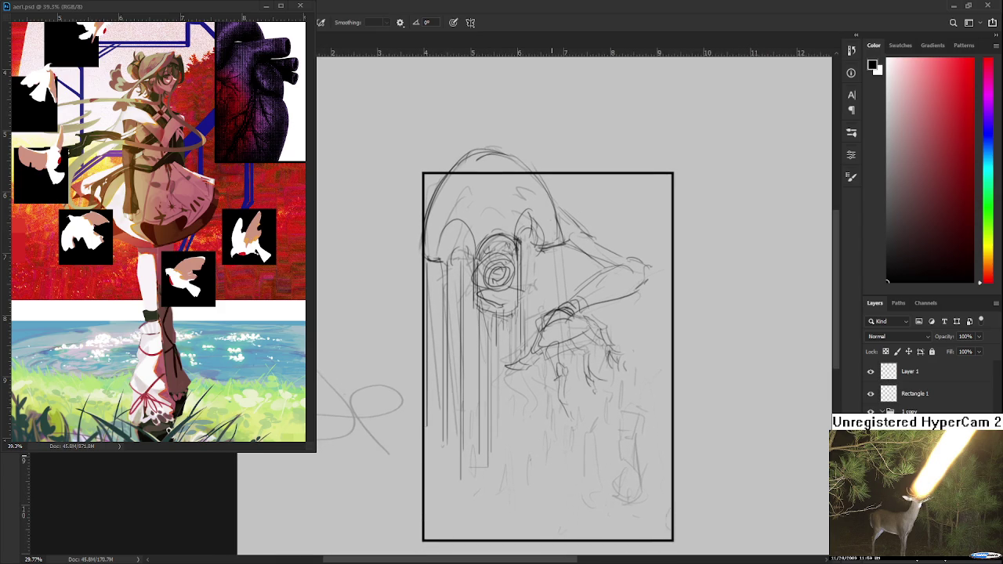
pyautogui.scroll(-1, 569, 438)
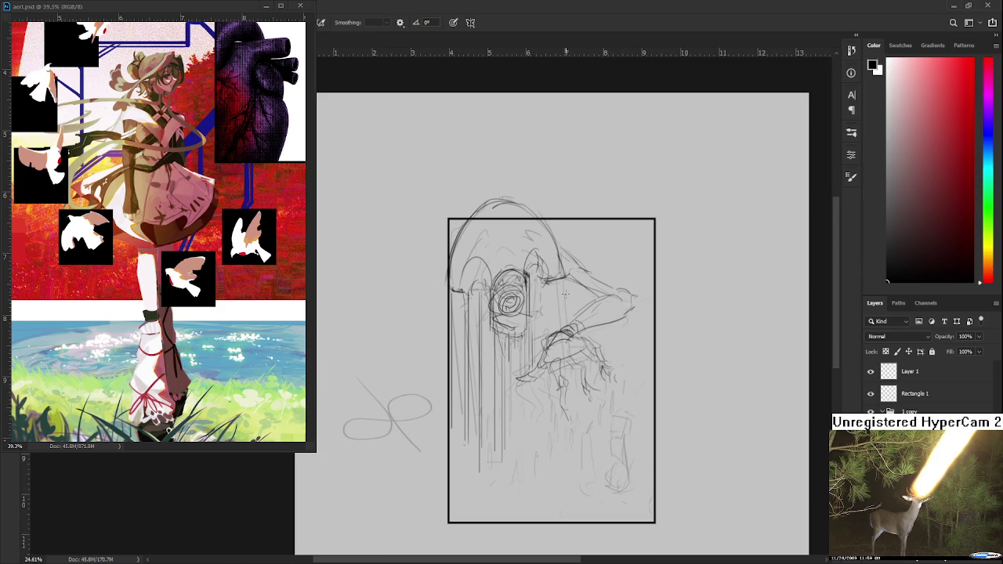
# Sketch arm strokes right of the head, redrawing the first vertical stroke slightly further left.
pyautogui.moveTo(559, 282)
pyautogui.mouseDown()
pyautogui.moveTo(549, 349)
pyautogui.moveTo(540, 333)
pyautogui.mouseUp()
pyautogui.hotkey('ctrl', 'z')
pyautogui.moveTo(541, 276); pyautogui.dragTo(546, 337)
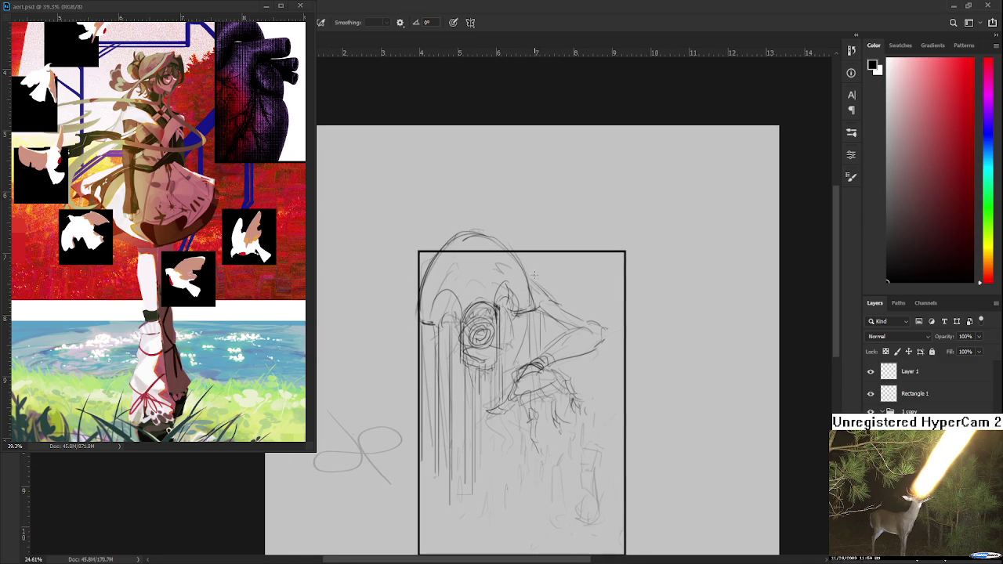
pyautogui.moveTo(556, 273)
pyautogui.mouseDown()
pyautogui.moveTo(599, 264)
pyautogui.moveTo(599, 299)
pyautogui.moveTo(625, 322)
pyautogui.mouseUp()
# Lasso the reaching arm, enlarge it and move it down-left with Free Transform.
pyautogui.press('space')
pyautogui.moveTo(525, 266)
pyautogui.mouseDown()
pyautogui.moveTo(514, 440)
pyautogui.moveTo(550, 317)
pyautogui.mouseUp()
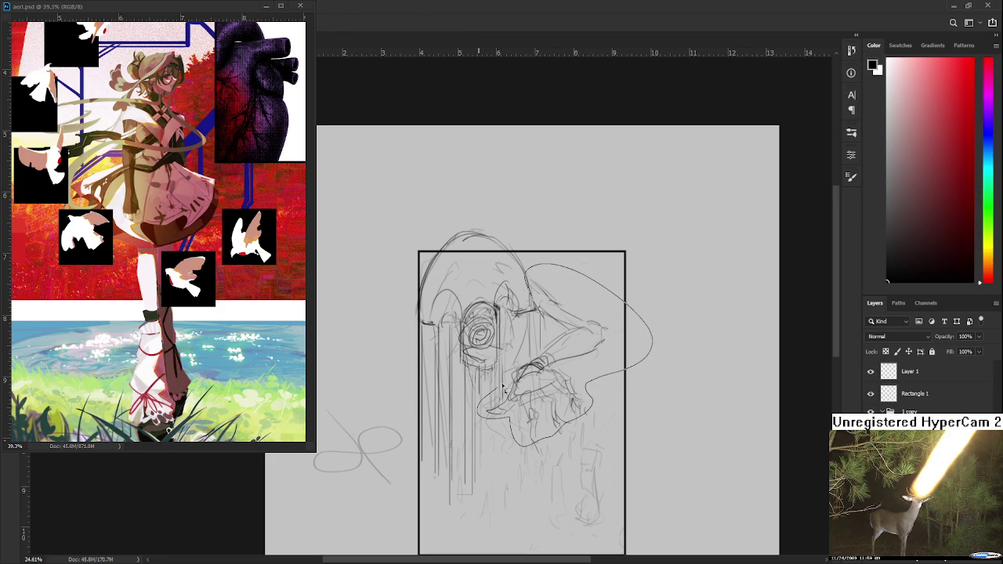
pyautogui.hotkey('ctrl', 't')
pyautogui.moveTo(653, 264); pyautogui.dragTo(694, 221)
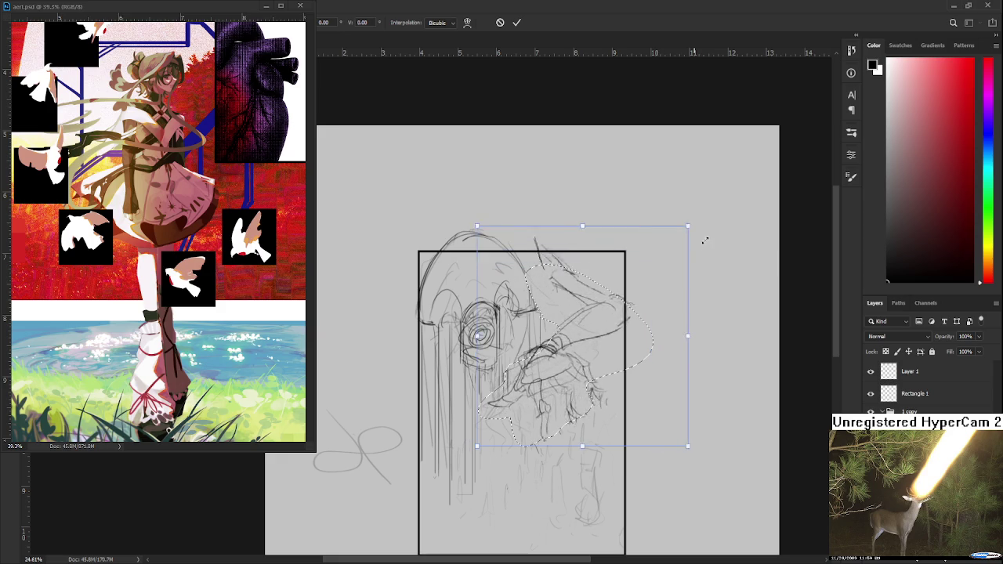
pyautogui.moveTo(589, 301); pyautogui.dragTo(583, 323)
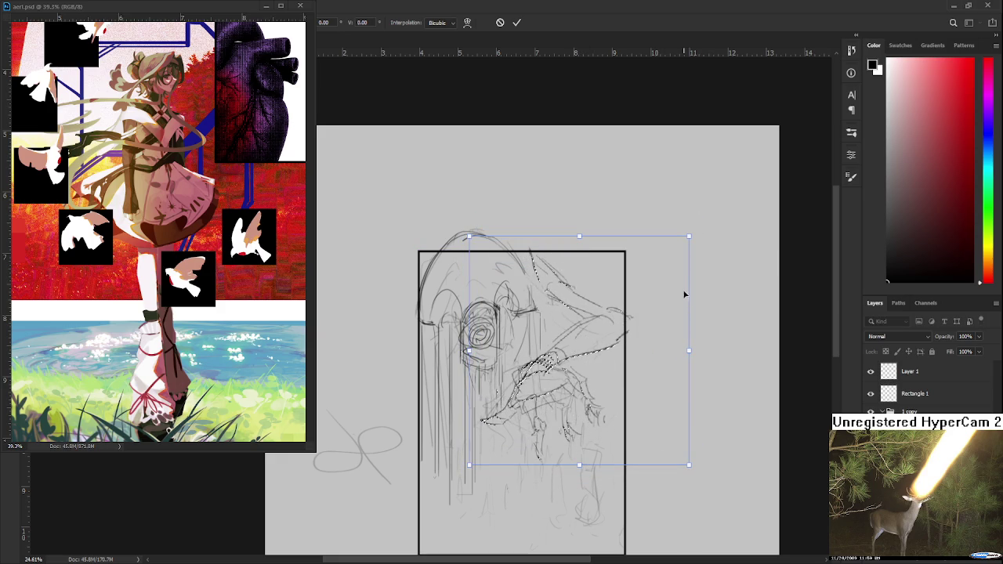
pyautogui.press('Return')
pyautogui.hotkey('ctrl', 'd')
# Lasso the lower arm and hand, then shrink and slightly rotate it to fit inside the frame.
pyautogui.keyDown('alt'); pyautogui.scroll(-2, 610, 236); pyautogui.keyUp('alt')
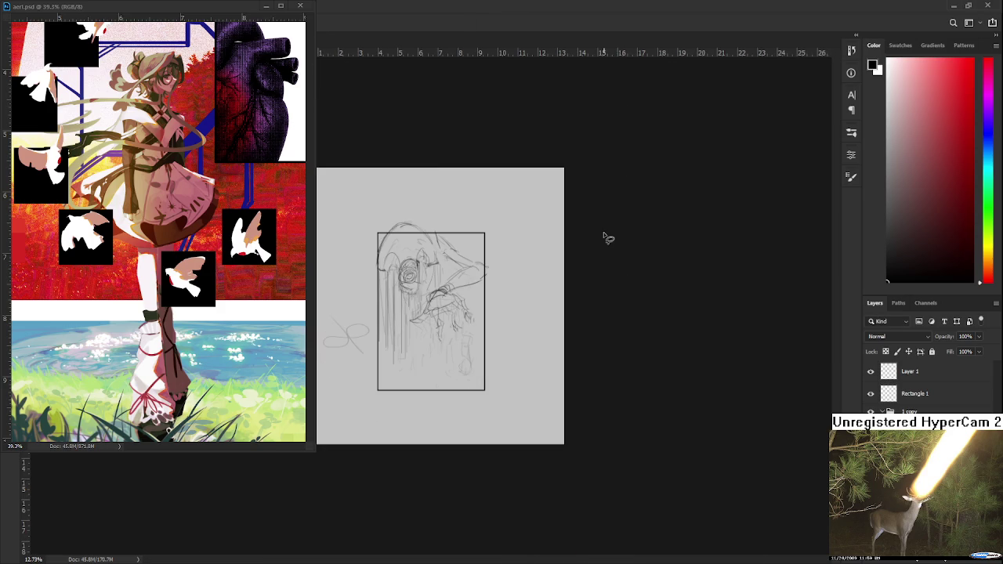
pyautogui.keyDown('alt'); pyautogui.scroll(1, 521, 302); pyautogui.keyUp('alt')
pyautogui.keyDown('alt'); pyautogui.scroll(1, 486, 284); pyautogui.keyUp('alt')
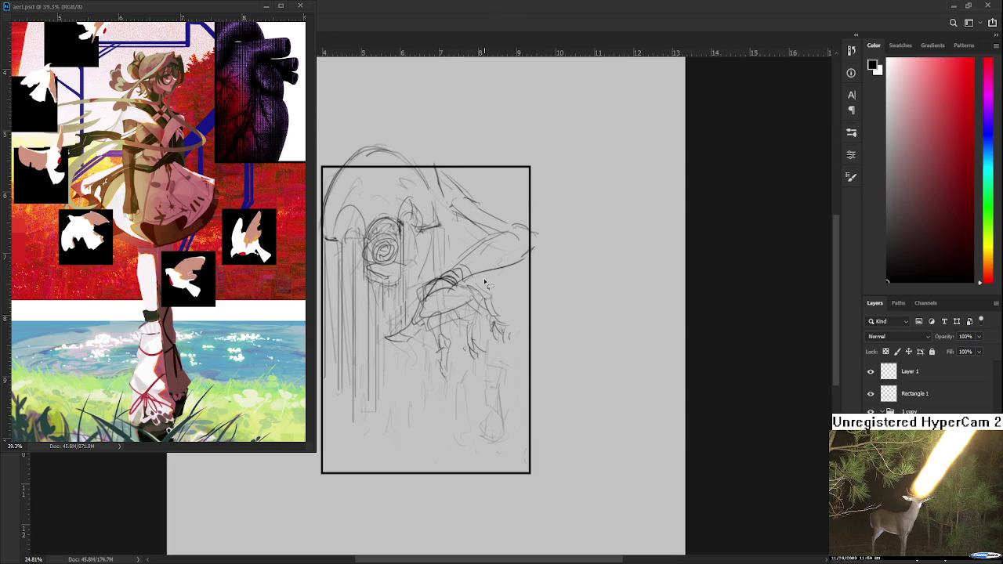
pyautogui.moveTo(420, 282)
pyautogui.mouseDown()
pyautogui.moveTo(473, 282)
pyautogui.moveTo(463, 279)
pyautogui.mouseUp()
pyautogui.hotkey('ctrl', 't')
pyautogui.moveTo(540, 410)
pyautogui.mouseDown()
pyautogui.moveTo(499, 382)
pyautogui.moveTo(510, 332)
pyautogui.moveTo(482, 321)
pyautogui.mouseUp()
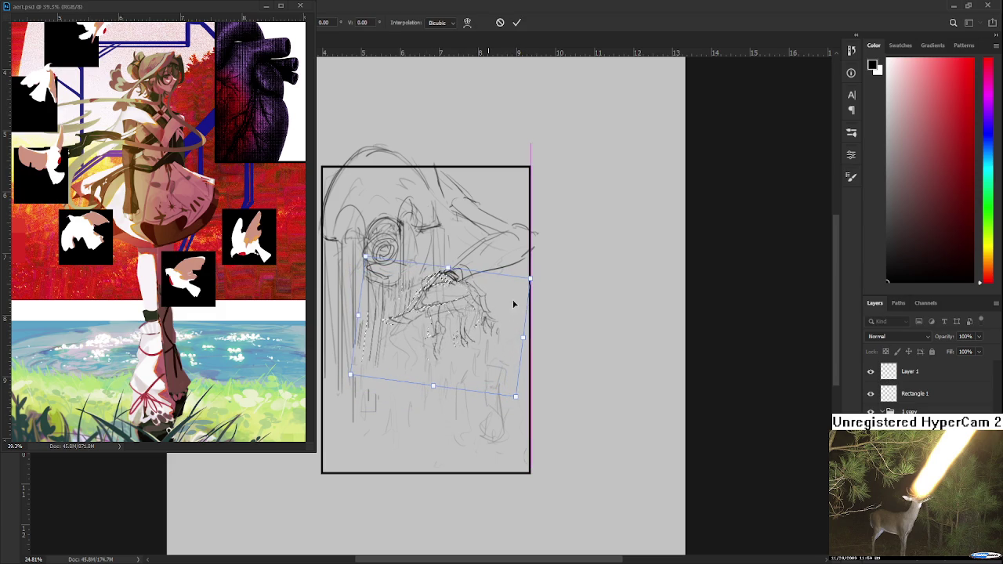
pyautogui.moveTo(526, 286); pyautogui.dragTo(485, 297)
pyautogui.press('Return')
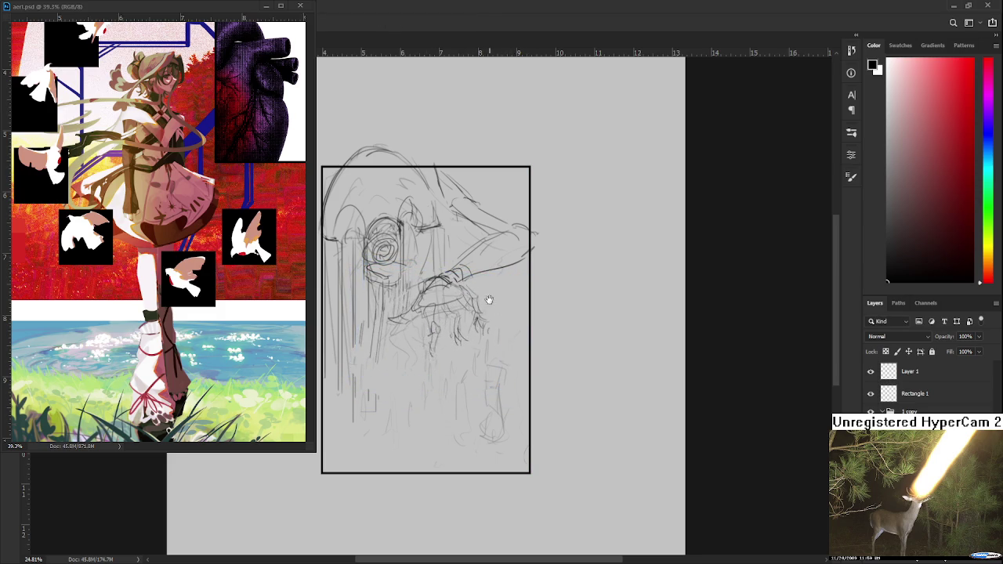
pyautogui.scroll(3, 495, 302)
# Add pencil lines beside the rose, undoing and redrawing a misplaced stroke.
pyautogui.press('e')
pyautogui.press('b')
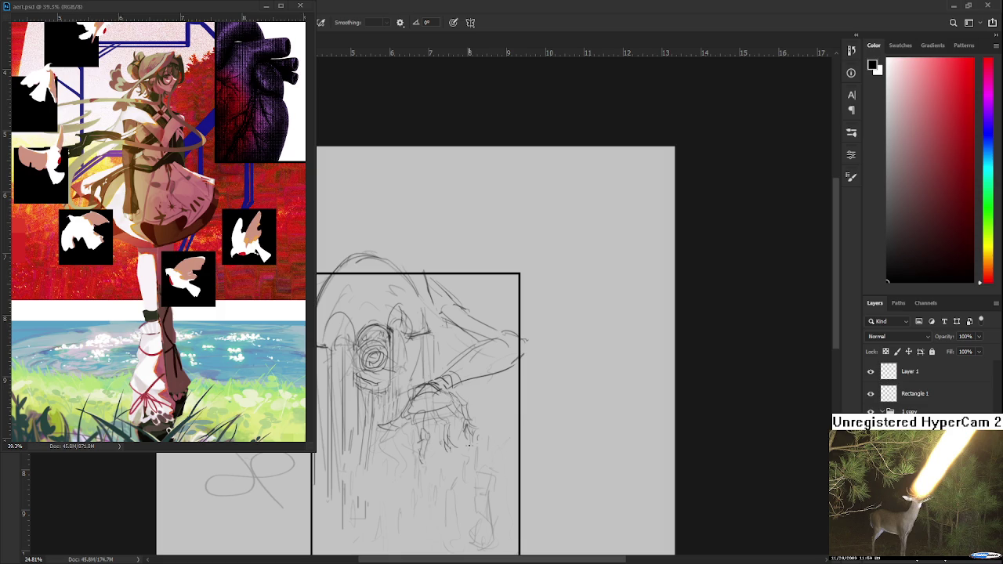
pyautogui.moveTo(352, 530); pyautogui.dragTo(372, 410)
pyautogui.moveTo(329, 337); pyautogui.dragTo(361, 451)
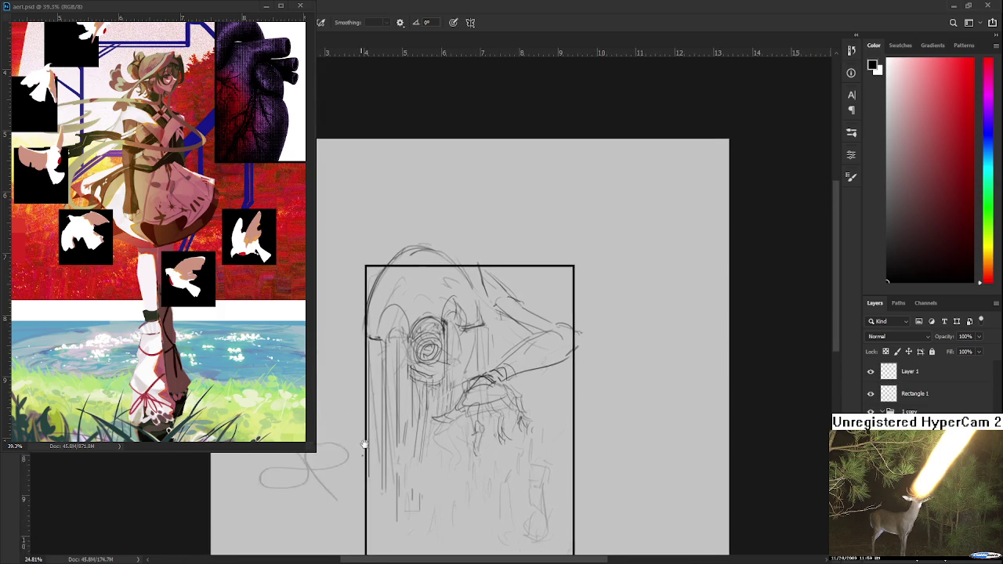
pyautogui.scroll(3, 330, 470)
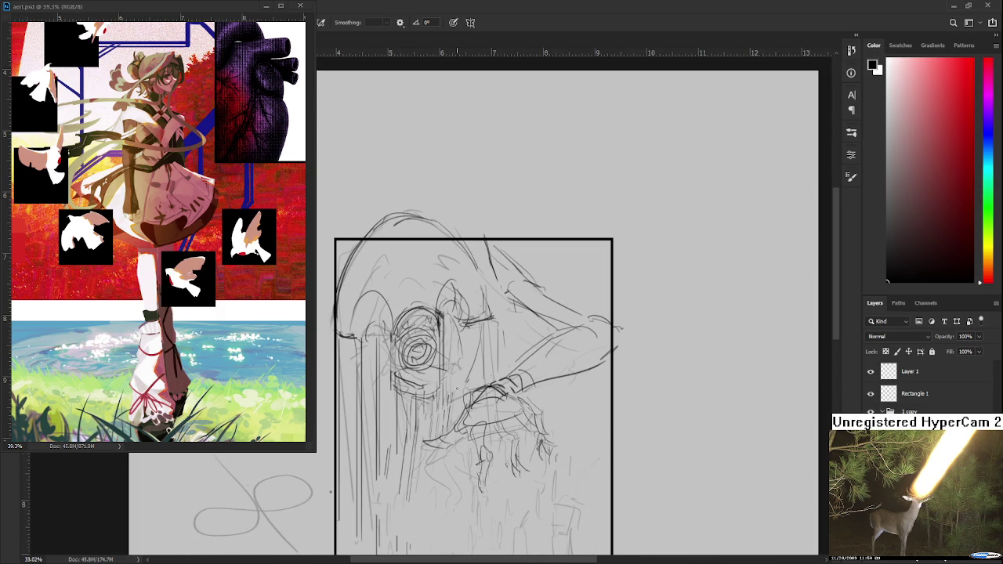
pyautogui.moveTo(433, 302); pyautogui.dragTo(435, 372)
pyautogui.hotkey('ctrl', 'z')
pyautogui.moveTo(441, 326); pyautogui.dragTo(441, 367)
pyautogui.moveTo(447, 324)
pyautogui.mouseDown()
pyautogui.moveTo(447, 370)
pyautogui.moveTo(462, 389)
pyautogui.moveTo(502, 319)
pyautogui.mouseUp()
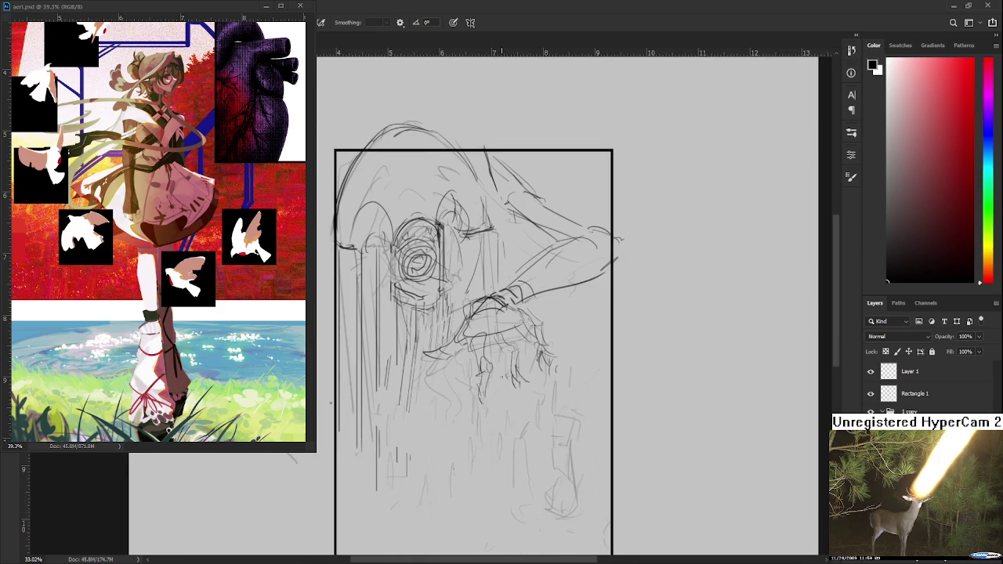
# Lower the sketch layer opacity to 32% to check it, then restore full opacity.
pyautogui.moveTo(515, 423); pyautogui.dragTo(528, 415)
pyautogui.scroll(-1, 528, 415)
pyautogui.scroll(-2, 528, 415)
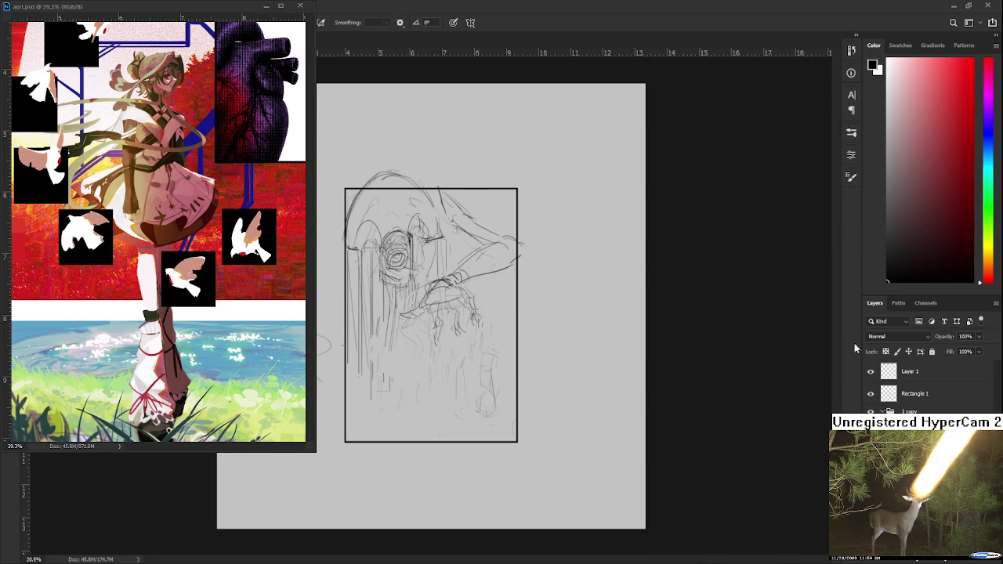
pyautogui.scroll(1, 557, 398)
pyautogui.moveTo(558, 398); pyautogui.dragTo(670, 416)
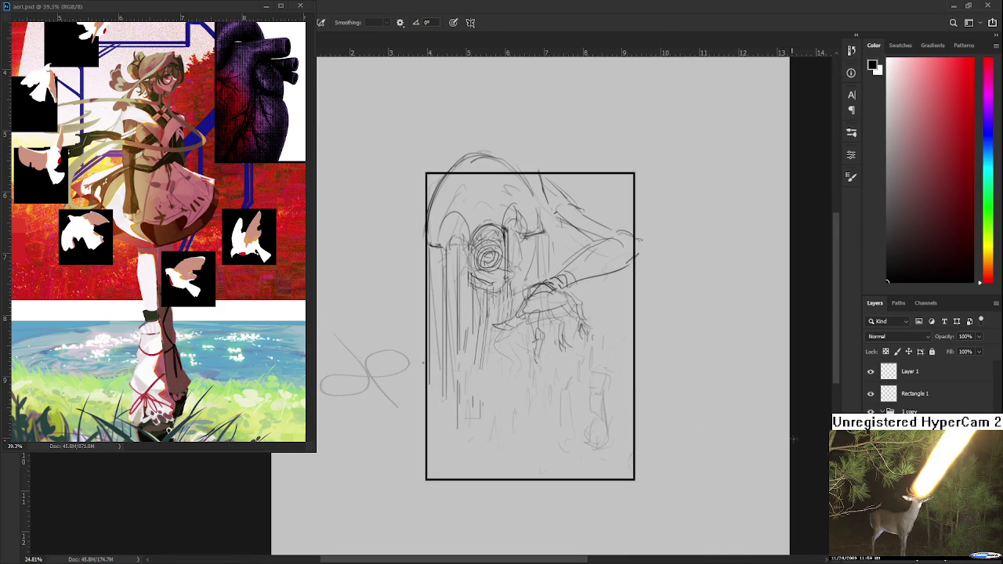
pyautogui.press('3')
pyautogui.press('2')
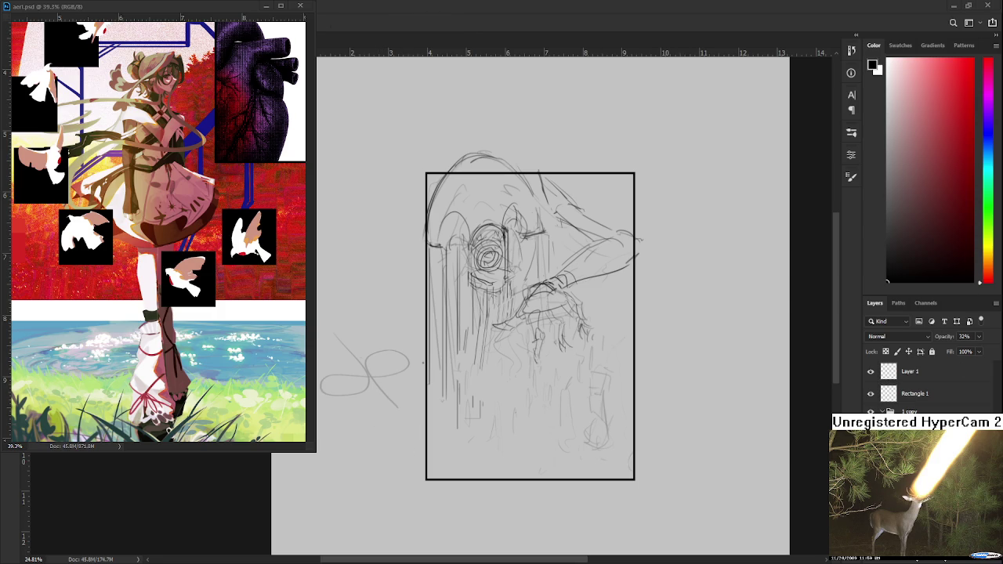
pyautogui.press('0')
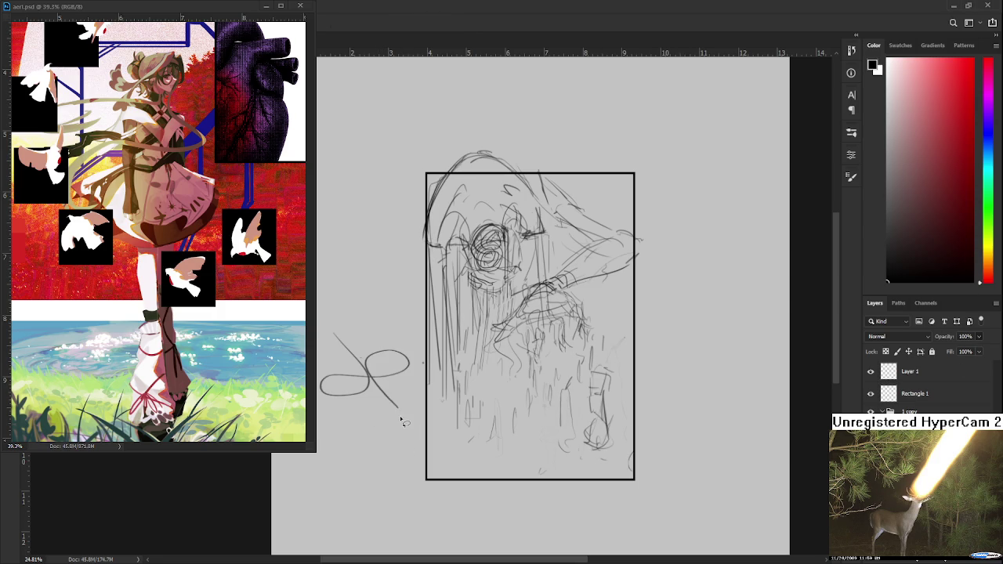
# Select the loop doodle left of the frame, deselect it, and try layer opacity 55% then 37%.
pyautogui.moveTo(410, 441)
pyautogui.mouseDown()
pyautogui.moveTo(276, 324)
pyautogui.moveTo(431, 384)
pyautogui.moveTo(423, 362)
pyautogui.mouseUp()
pyautogui.hotkey('ctrl', 'd')
pyautogui.press('5')
pyautogui.press('5')
pyautogui.press('3')
pyautogui.press('7')
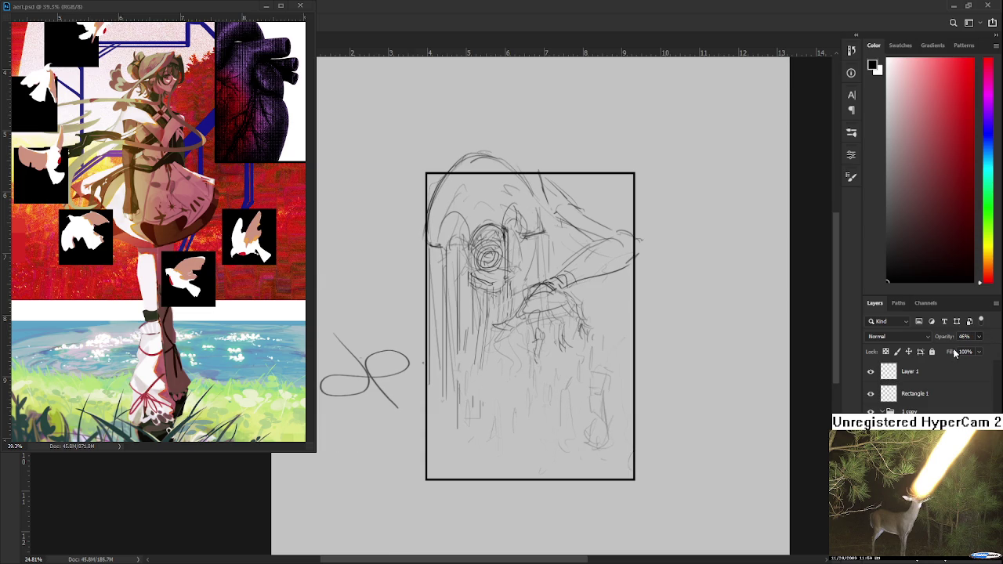
# Try layer opacities of 54% and 14%, then return the sketch layer to full opacity.
pyautogui.press('5')
pyautogui.press('4')
pyautogui.press('1')
pyautogui.press('4')
pyautogui.press('0')
# Free Transform the loop doodle, rotating it into the frame and reshaping its corners.
pyautogui.hotkey('ctrl', 't')
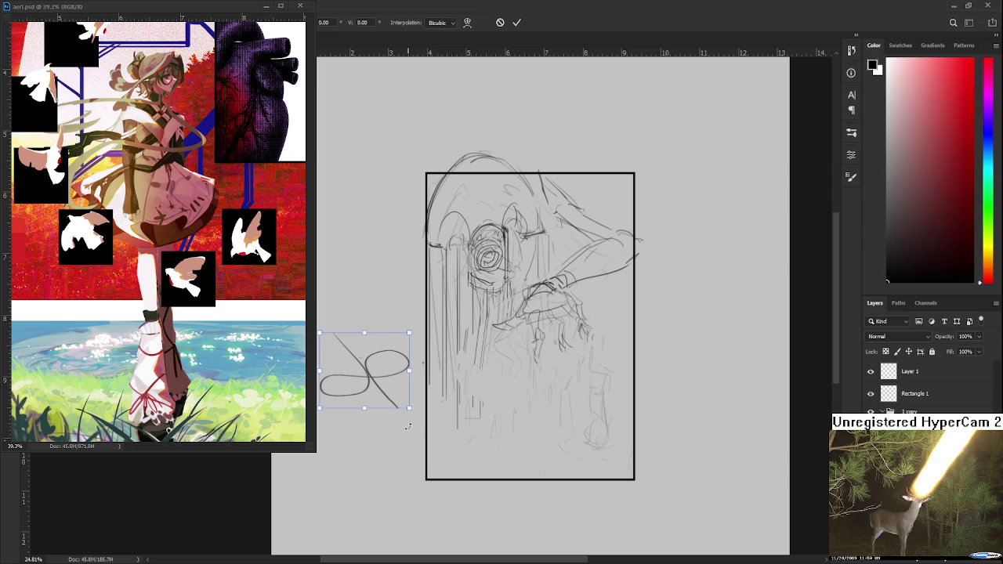
pyautogui.moveTo(407, 426); pyautogui.dragTo(574, 404)
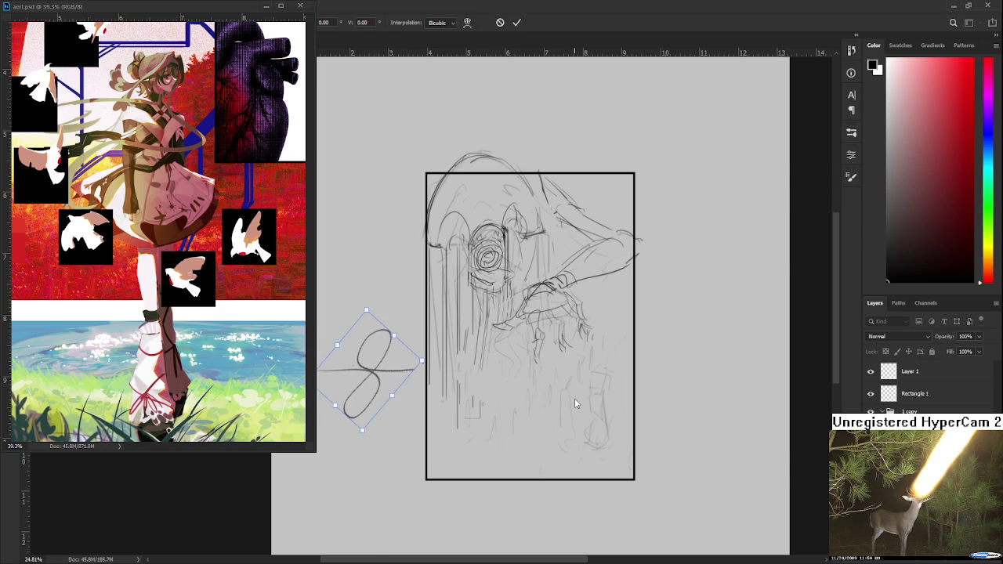
pyautogui.moveTo(423, 412)
pyautogui.mouseDown()
pyautogui.moveTo(392, 387)
pyautogui.moveTo(578, 382)
pyautogui.mouseUp()
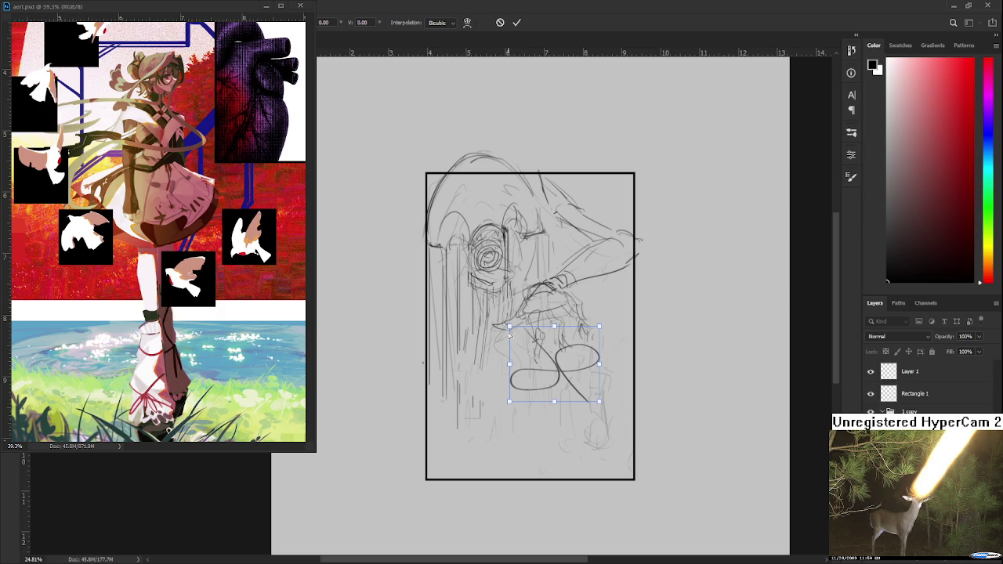
pyautogui.moveTo(510, 327); pyautogui.dragTo(503, 356)
pyautogui.hotkey('ctrl', 'z')
pyautogui.moveTo(510, 402); pyautogui.dragTo(501, 407)
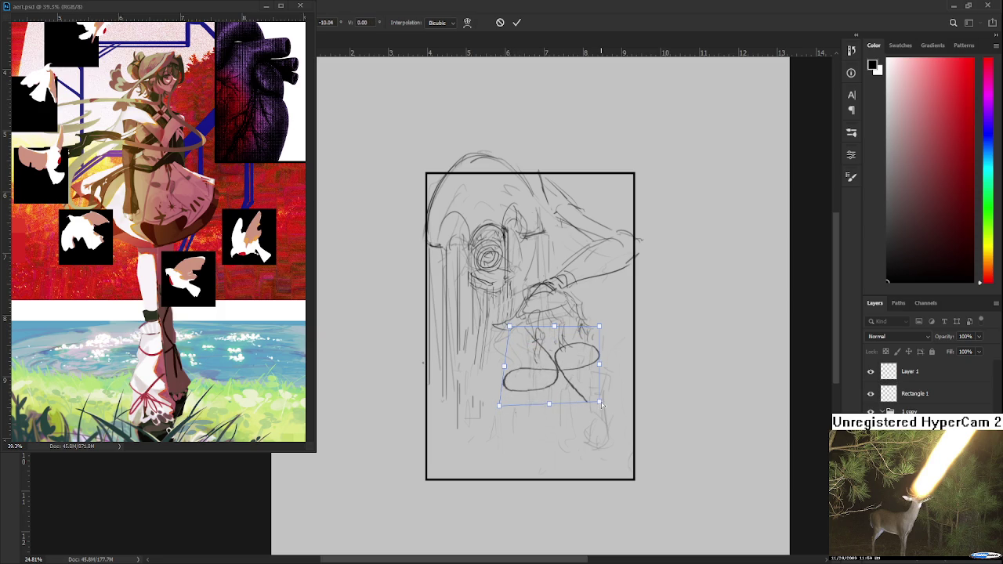
pyautogui.moveTo(601, 402); pyautogui.dragTo(611, 387)
pyautogui.moveTo(599, 326)
pyautogui.mouseDown()
pyautogui.moveTo(615, 336)
pyautogui.moveTo(594, 335)
pyautogui.mouseUp()
pyautogui.moveTo(500, 407); pyautogui.dragTo(512, 405)
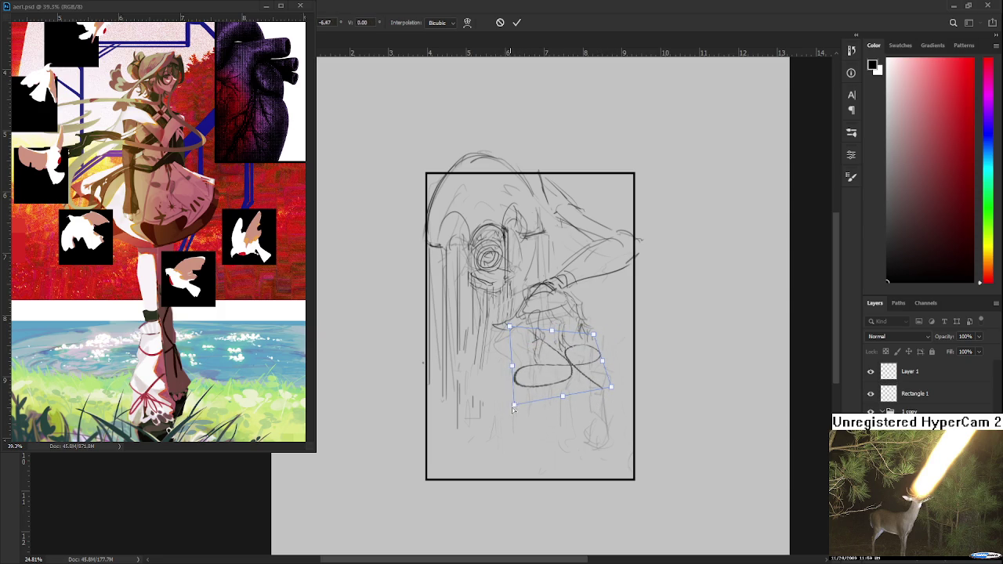
pyautogui.moveTo(593, 335); pyautogui.dragTo(619, 367)
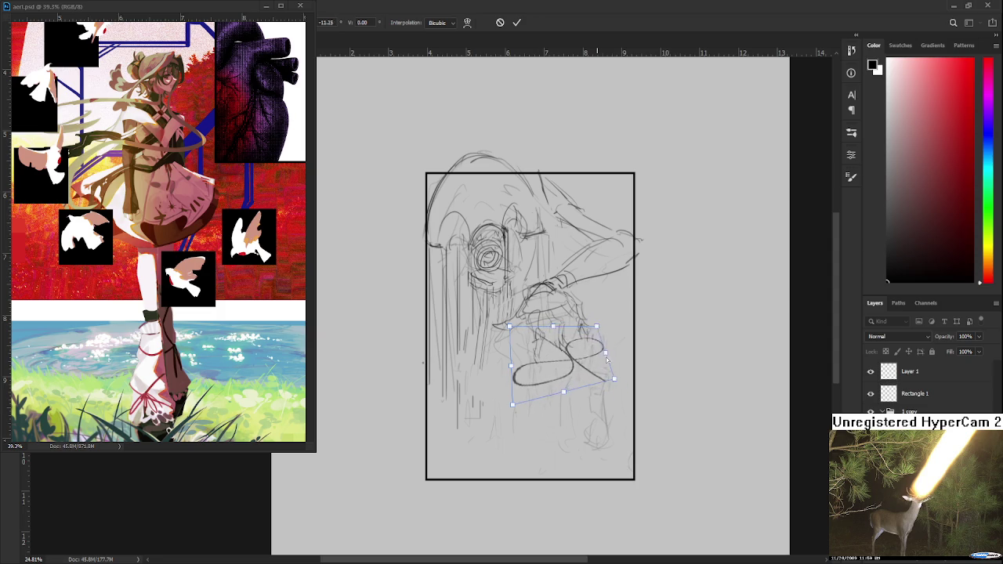
# Distort the ribbon loop: skew its top-left, stretch it left and down, and extend it lower right.
pyautogui.moveTo(510, 327); pyautogui.dragTo(518, 332)
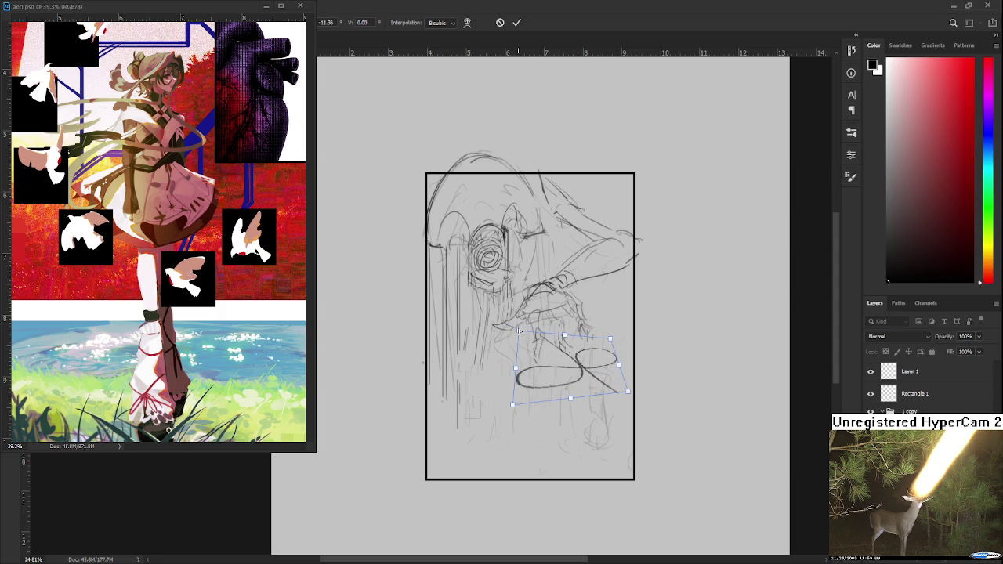
pyautogui.moveTo(513, 405); pyautogui.dragTo(448, 395)
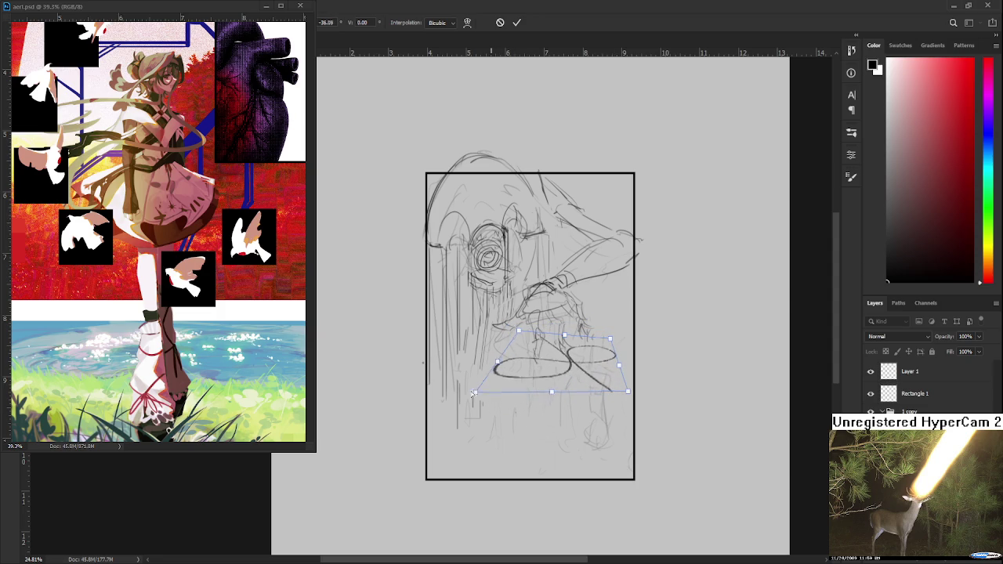
pyautogui.moveTo(448, 395); pyautogui.dragTo(443, 411)
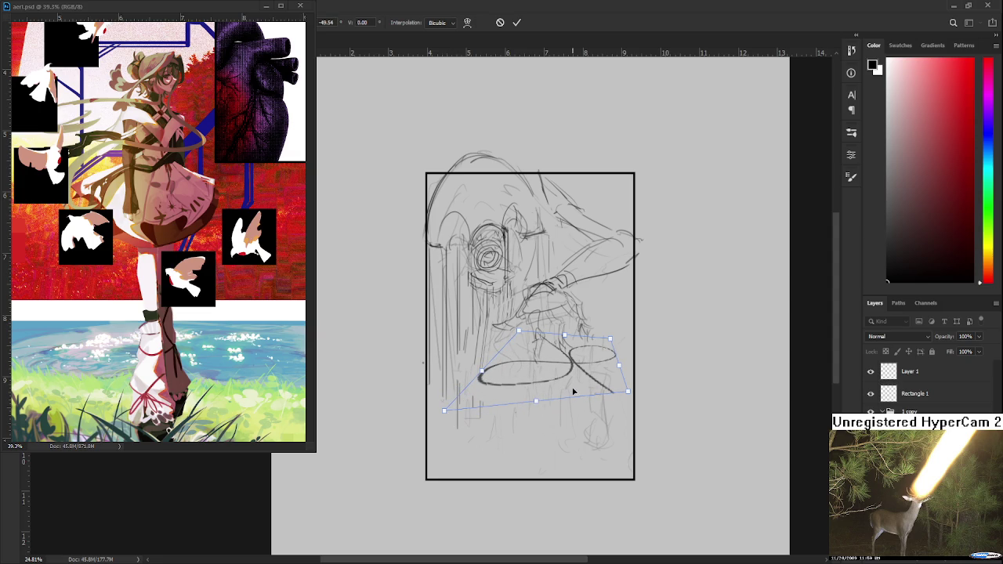
pyautogui.moveTo(619, 366)
pyautogui.mouseDown()
pyautogui.moveTo(673, 320)
pyautogui.moveTo(661, 324)
pyautogui.mouseUp()
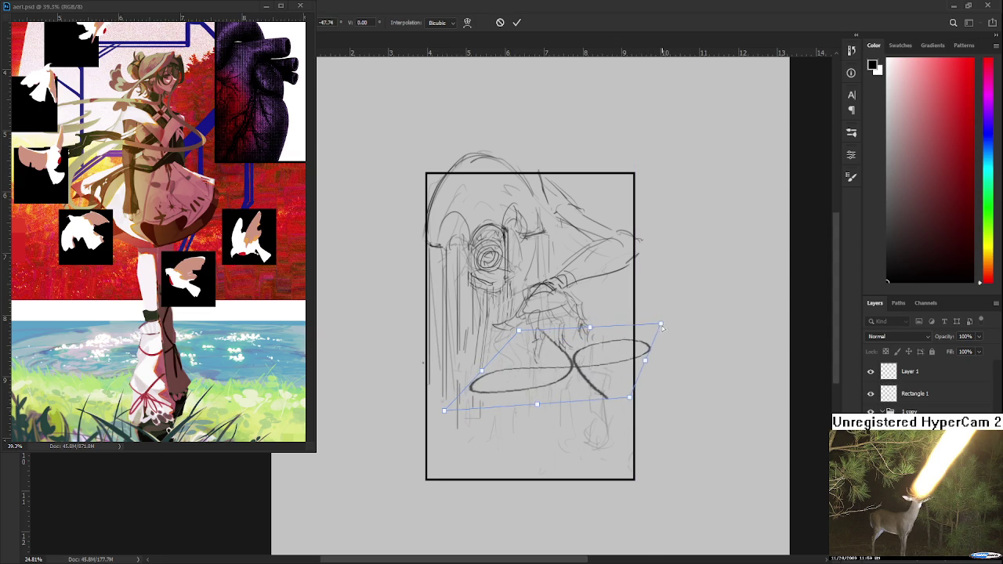
pyautogui.moveTo(616, 360); pyautogui.dragTo(574, 363)
pyautogui.moveTo(586, 400); pyautogui.dragTo(640, 417)
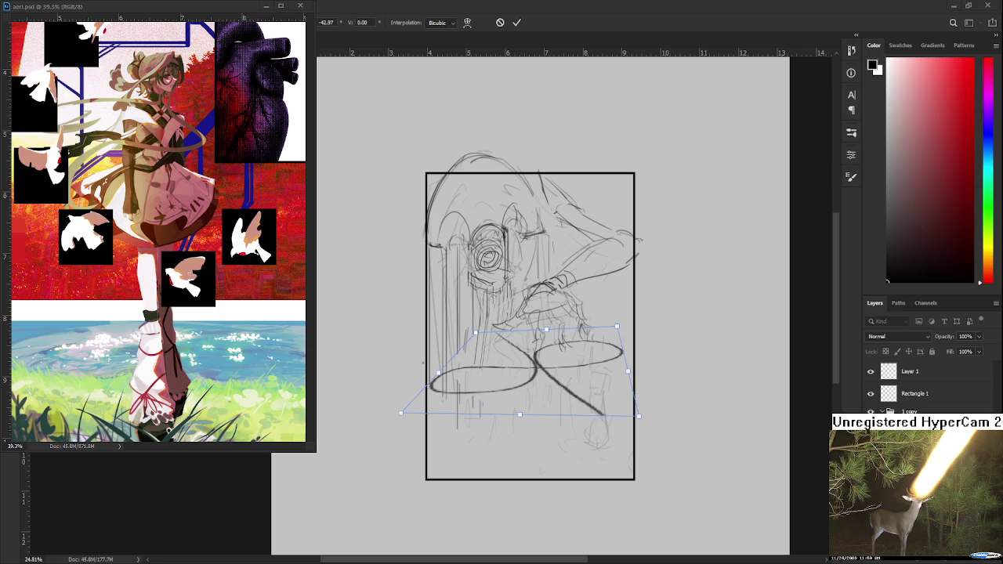
pyautogui.scroll(2, 523, 374)
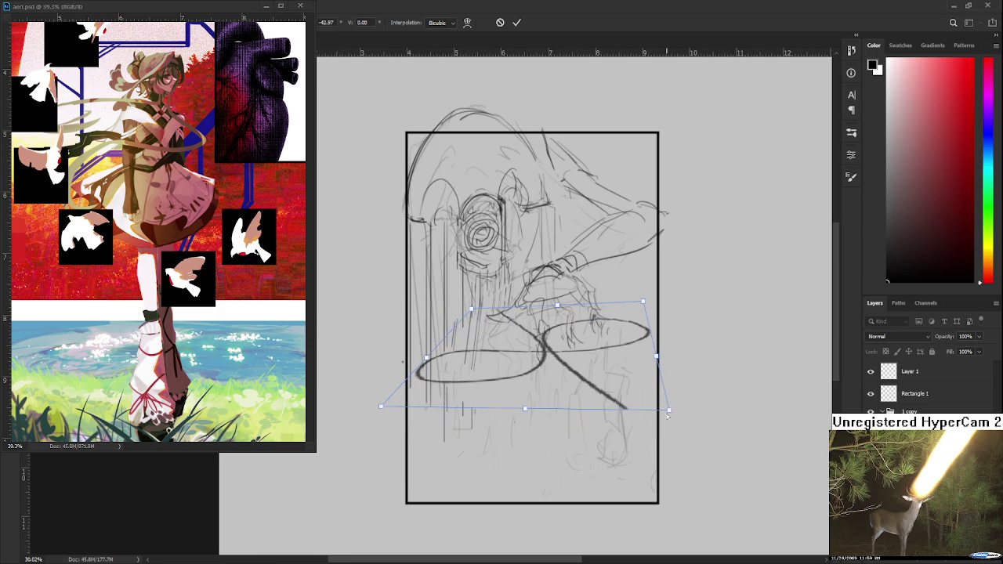
pyautogui.moveTo(631, 390); pyautogui.dragTo(630, 390)
# Stretch the ribbon's lower edge toward the frame bottom, then undo the last two changes.
pyautogui.moveTo(523, 411); pyautogui.dragTo(547, 480)
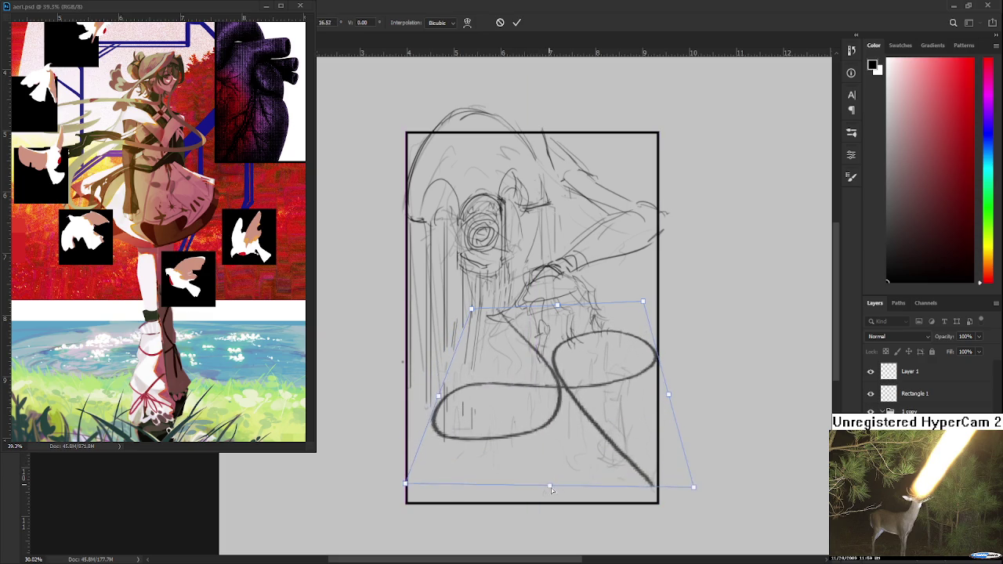
pyautogui.moveTo(547, 481); pyautogui.dragTo(560, 496)
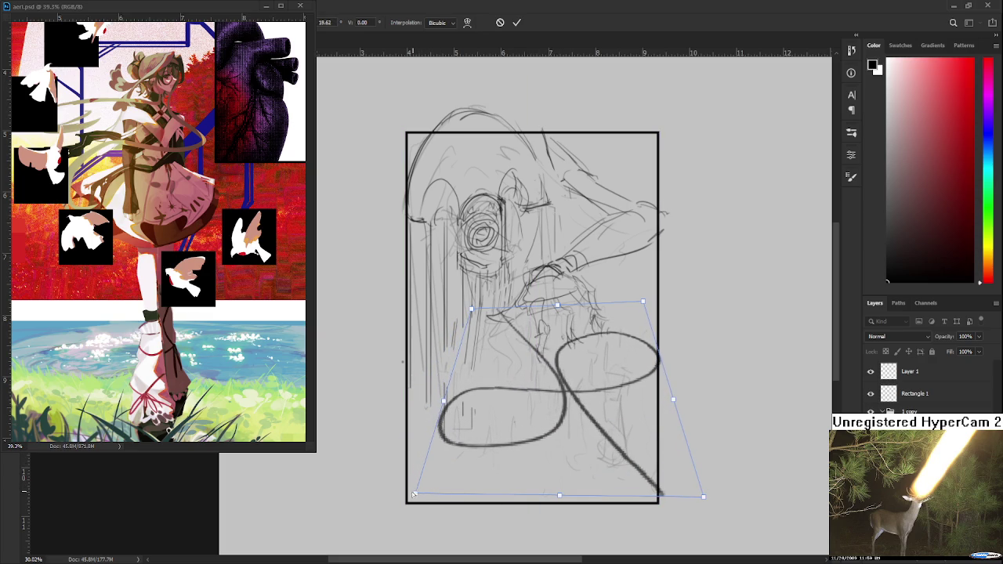
pyautogui.moveTo(415, 494); pyautogui.dragTo(409, 465)
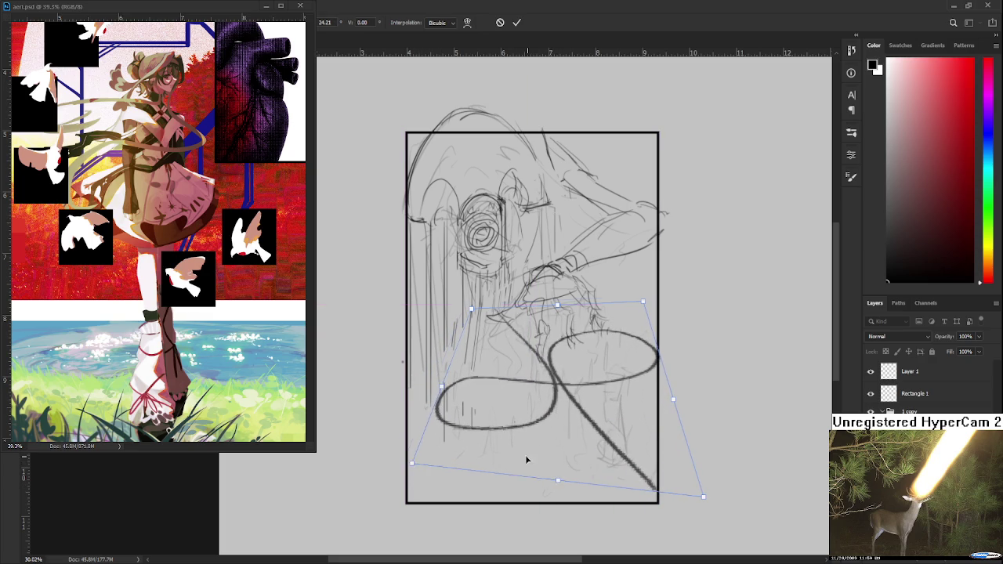
pyautogui.moveTo(526, 455); pyautogui.dragTo(517, 446)
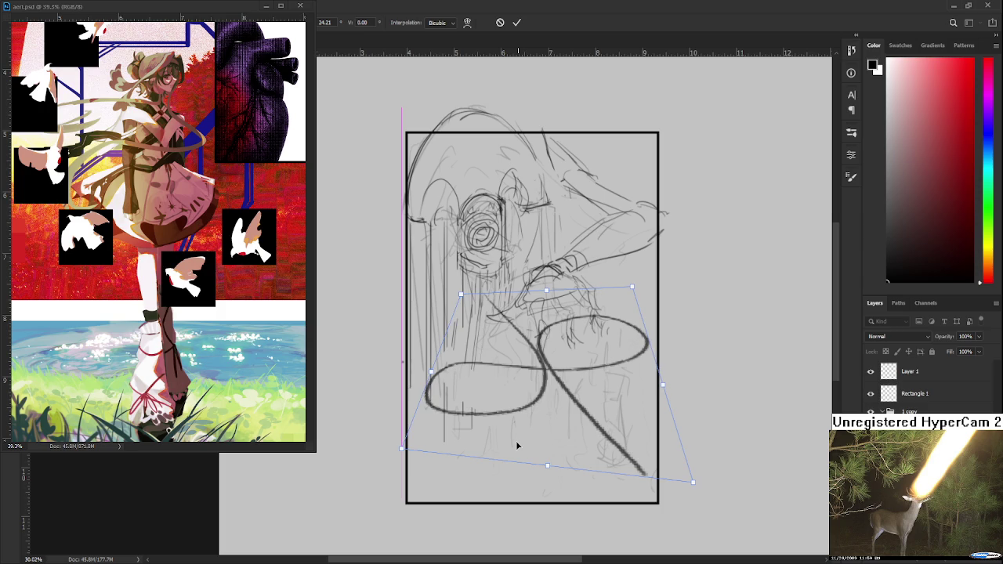
pyautogui.hotkey('ctrl', 'z')
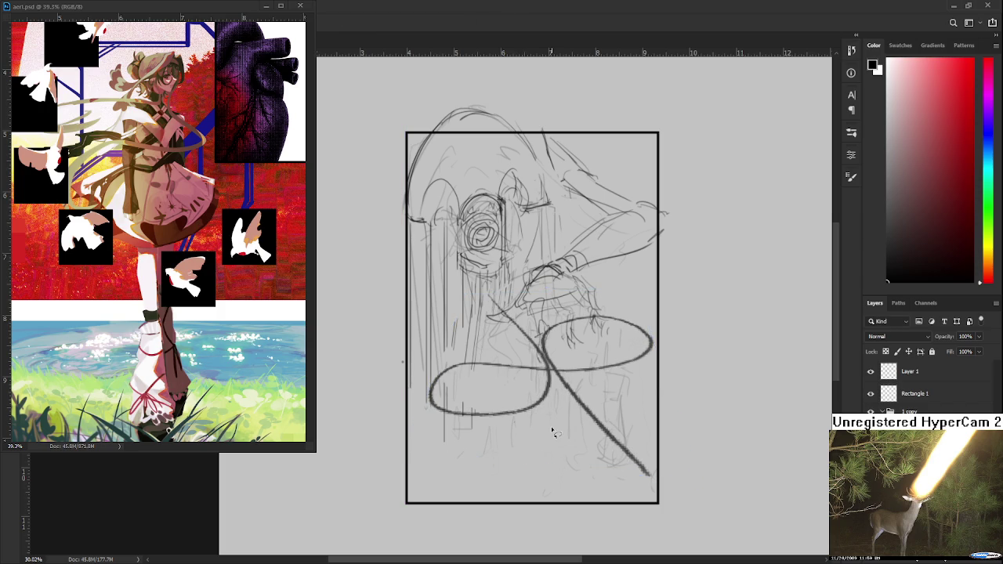
pyautogui.hotkey('ctrl', 'z')
# Nudge the ribbon stroke down twice with Shift+Down and commit the transform.
pyautogui.scroll(2, 551, 421)
pyautogui.hotkey('shift', 'Down')
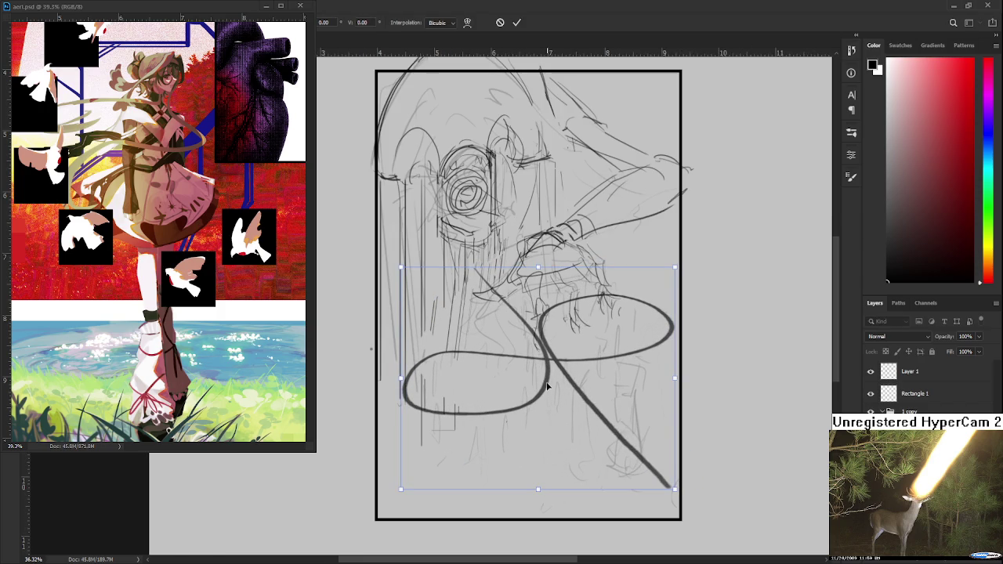
pyautogui.hotkey('shift', 'Down')
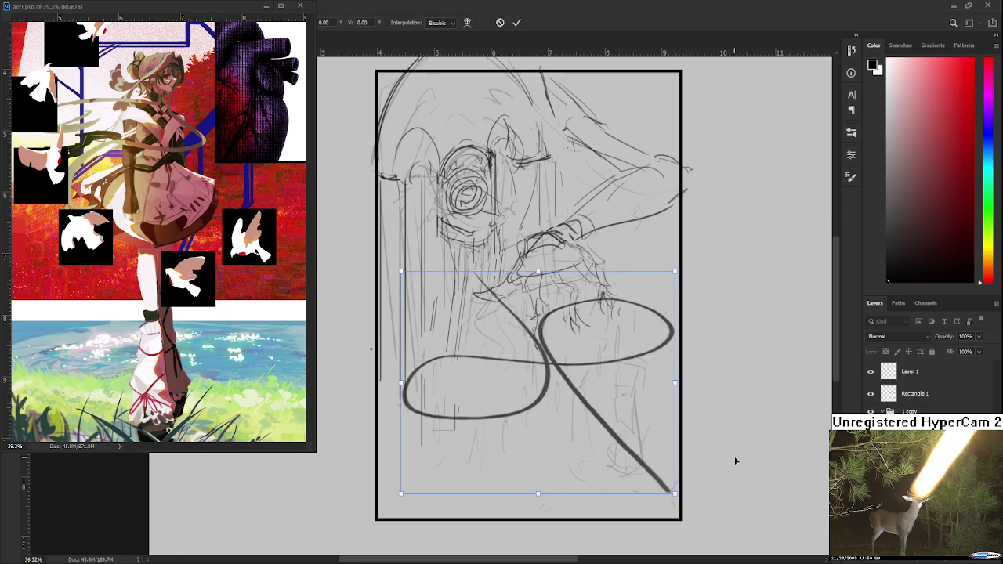
pyautogui.press('Return')
pyautogui.scroll(-2, 734, 463)
pyautogui.scroll(-1, 733, 463)
pyautogui.scroll(1, 663, 430)
pyautogui.moveTo(535, 392); pyautogui.dragTo(616, 448)
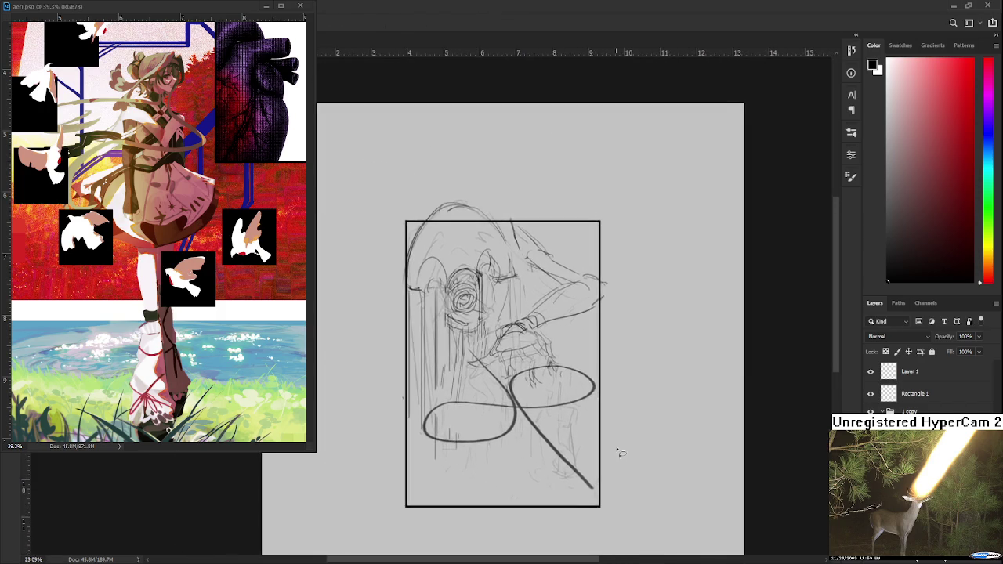
pyautogui.scroll(3, 616, 447)
pyautogui.scroll(1, 544, 432)
# Move the ribbon loops down and right with two more Free Transforms, then centre the view.
pyautogui.hotkey('ctrl', 't')
pyautogui.moveTo(492, 414)
pyautogui.mouseDown()
pyautogui.moveTo(522, 315)
pyautogui.moveTo(522, 369)
pyautogui.moveTo(539, 386)
pyautogui.moveTo(545, 378)
pyautogui.mouseUp()
pyautogui.press('Return')
pyautogui.scroll(-2, 541, 378)
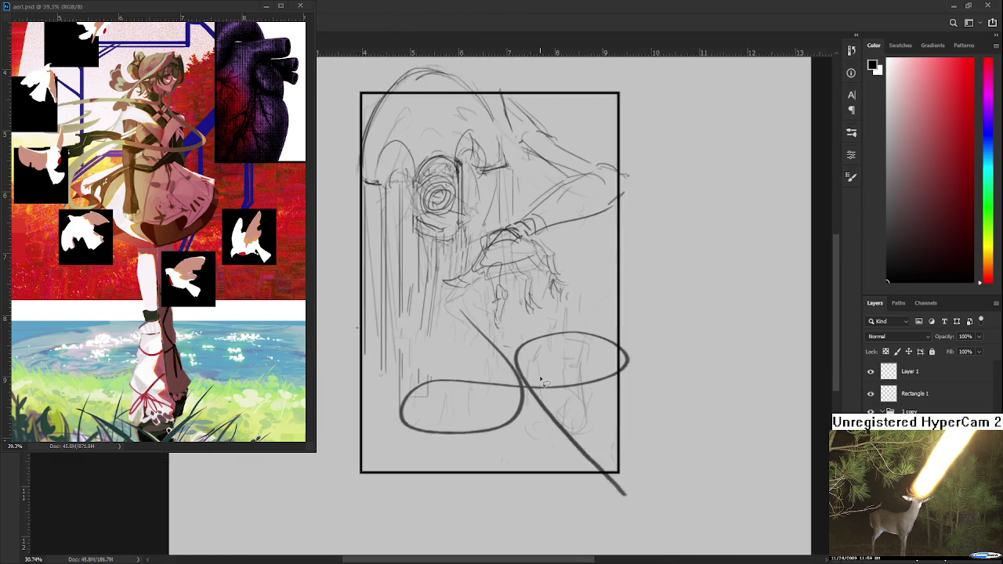
pyautogui.scroll(-1, 541, 377)
pyautogui.hotkey('ctrl', 't')
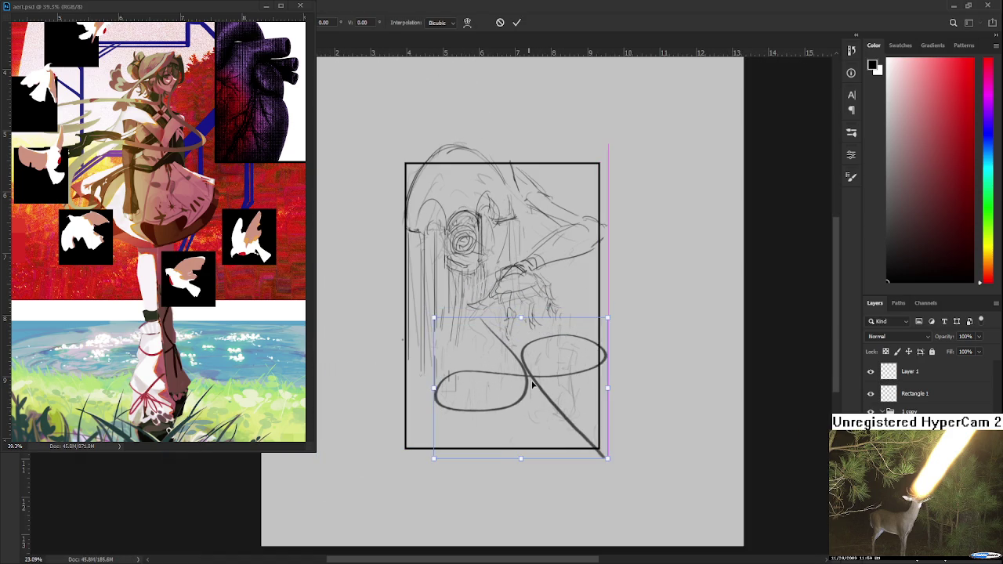
pyautogui.moveTo(530, 378); pyautogui.dragTo(537, 385)
pyautogui.press('Return')
pyautogui.scroll(1, 690, 424)
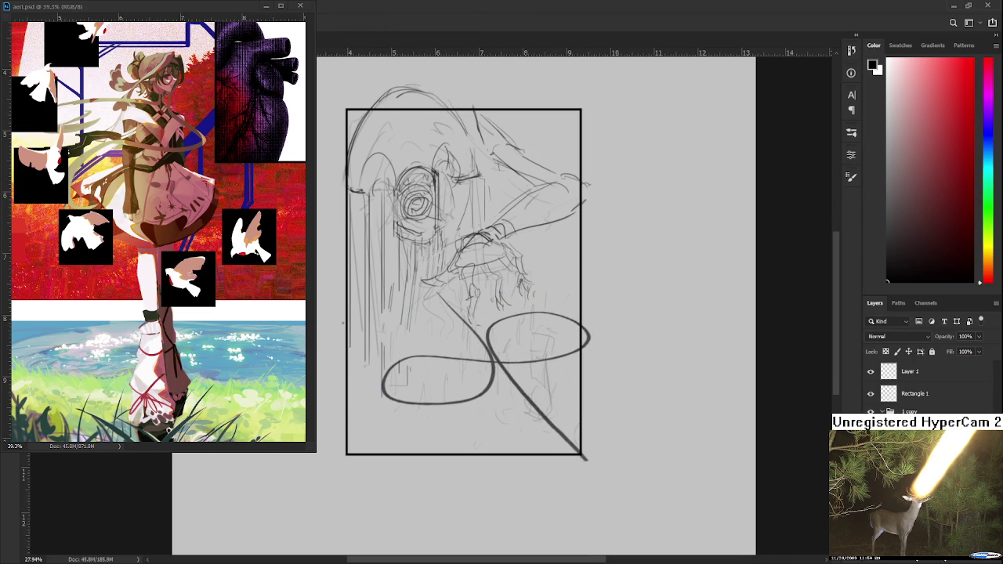
pyautogui.moveTo(591, 441); pyautogui.dragTo(643, 520)
pyautogui.scroll(1, 569, 466)
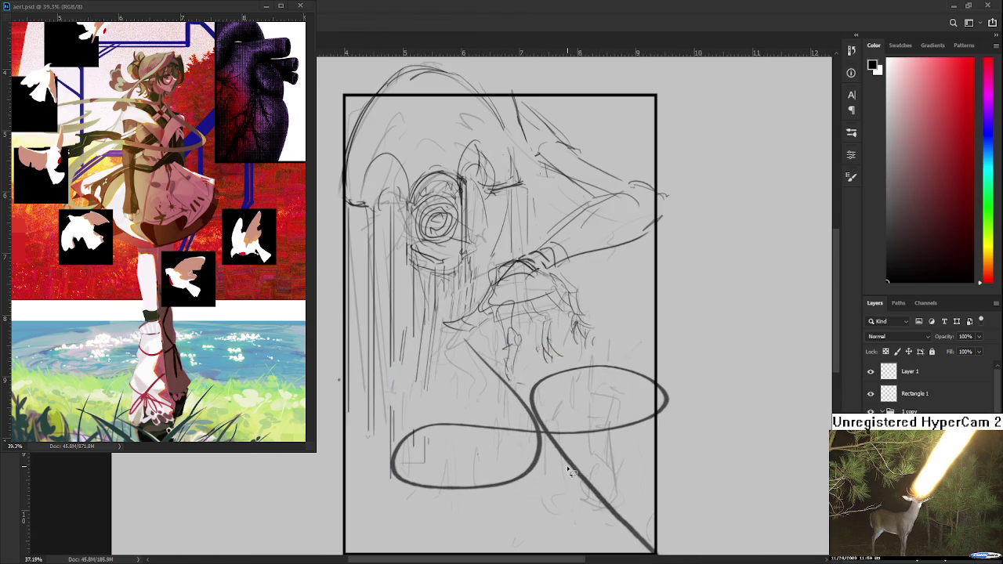
pyautogui.moveTo(442, 447); pyautogui.dragTo(454, 401)
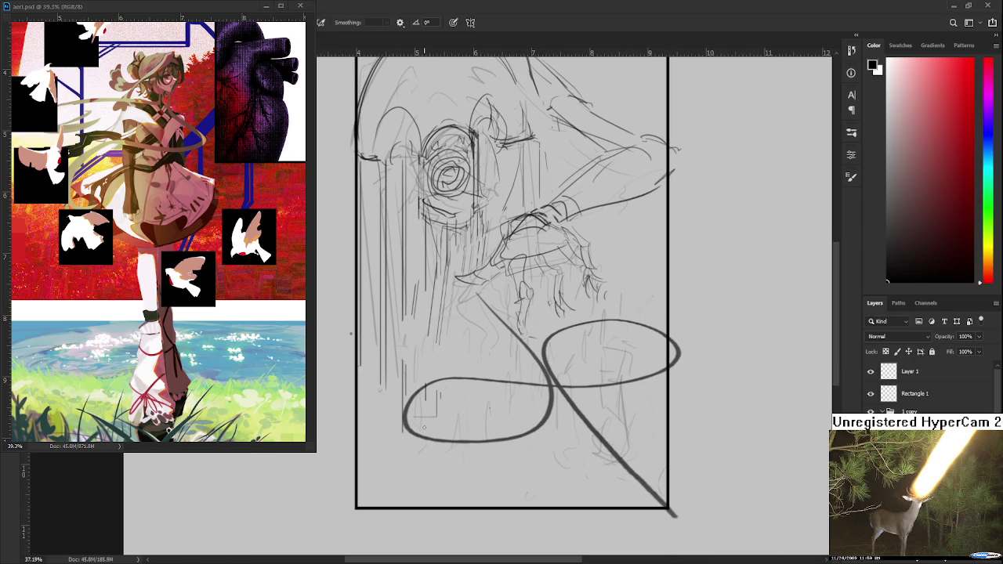
# Try a small stroke and a stick figure inside the loop, undoing them and the extra strokes.
pyautogui.moveTo(452, 437)
pyautogui.mouseDown()
pyautogui.moveTo(454, 401)
pyautogui.moveTo(460, 430)
pyautogui.mouseUp()
pyautogui.hotkey('ctrl', 'z')
pyautogui.moveTo(453, 391)
pyautogui.mouseDown()
pyautogui.moveTo(465, 443)
pyautogui.moveTo(495, 394)
pyautogui.moveTo(504, 436)
pyautogui.mouseUp()
pyautogui.hotkey('ctrl', 'z')
pyautogui.hotkey('ctrl', 'z')
pyautogui.hotkey('ctrl', 'z')
pyautogui.hotkey('ctrl', 'z')
pyautogui.hotkey('ctrl', 'z')
pyautogui.scroll(-1, 513, 398)
pyautogui.moveTo(573, 377)
pyautogui.mouseDown()
pyautogui.moveTo(519, 417)
pyautogui.moveTo(522, 405)
pyautogui.moveTo(543, 416)
pyautogui.moveTo(527, 459)
pyautogui.mouseUp()
pyautogui.hotkey('ctrl', 'z')
pyautogui.hotkey('ctrl', 'z')
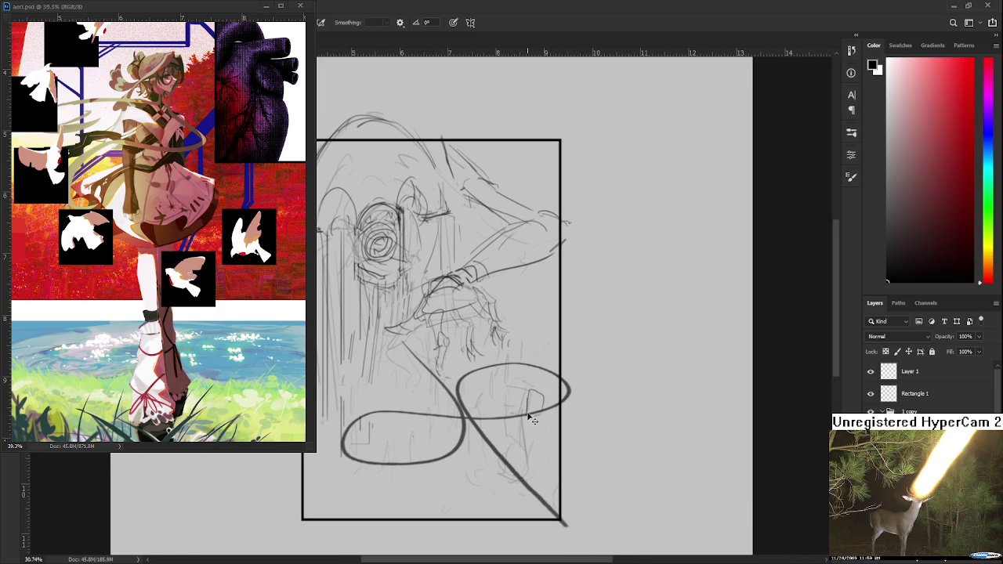
pyautogui.hotkey('ctrl', 'z')
# Add short vertical strokes inside the right loop where it meets the ribbon's tail.
pyautogui.moveTo(523, 406)
pyautogui.mouseDown()
pyautogui.moveTo(525, 428)
pyautogui.moveTo(542, 423)
pyautogui.moveTo(519, 437)
pyautogui.moveTo(557, 431)
pyautogui.moveTo(517, 446)
pyautogui.moveTo(526, 465)
pyautogui.moveTo(519, 469)
pyautogui.mouseUp()
pyautogui.moveTo(538, 436)
pyautogui.mouseDown()
pyautogui.moveTo(549, 467)
pyautogui.moveTo(541, 430)
pyautogui.mouseUp()
pyautogui.moveTo(519, 470)
pyautogui.mouseDown()
pyautogui.moveTo(538, 461)
pyautogui.moveTo(522, 505)
pyautogui.moveTo(541, 497)
pyautogui.mouseUp()
pyautogui.moveTo(546, 456); pyautogui.dragTo(555, 492)
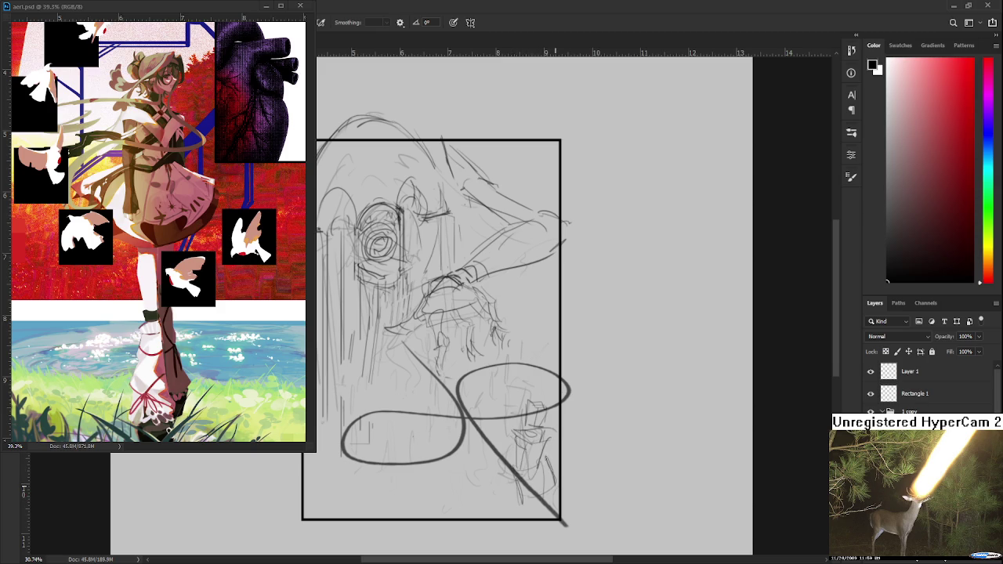
pyautogui.moveTo(504, 429)
pyautogui.mouseDown()
pyautogui.moveTo(563, 439)
pyautogui.moveTo(565, 429)
pyautogui.mouseUp()
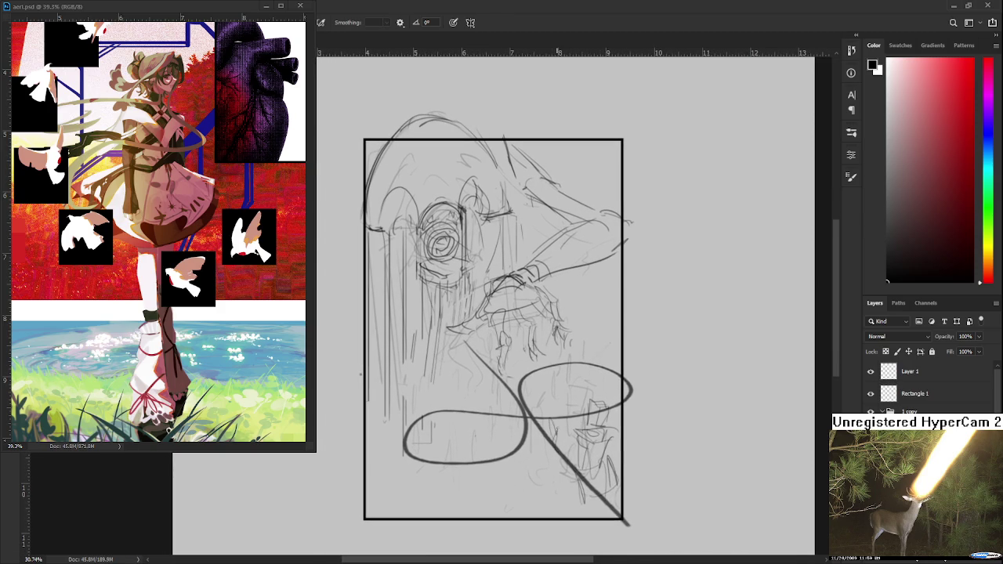